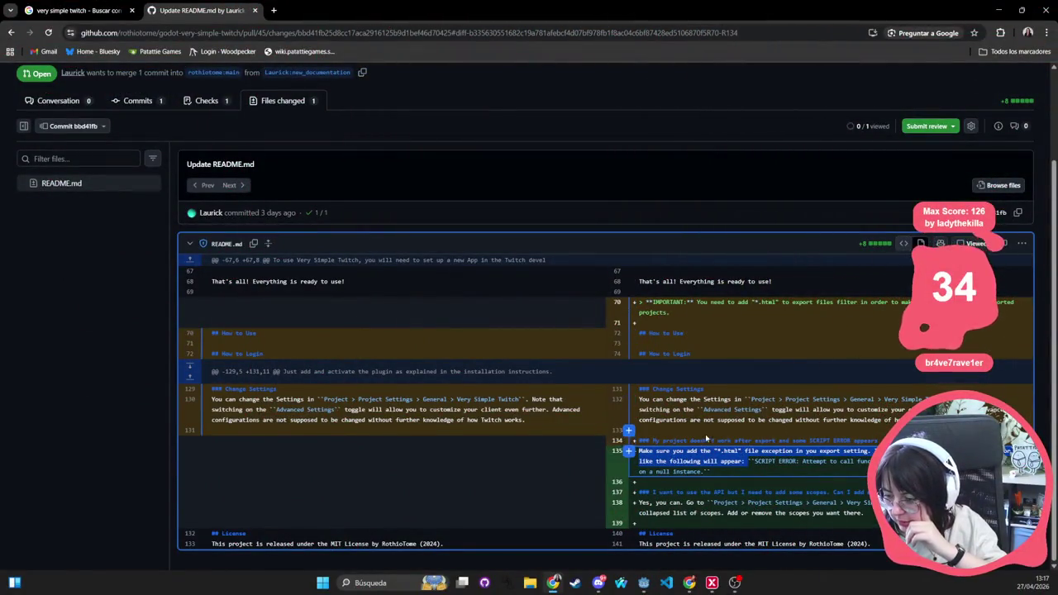
- Submit an approving review for the README.md changes in pull request #45
{"action": "left_click", "coordinate": [625, 431]}
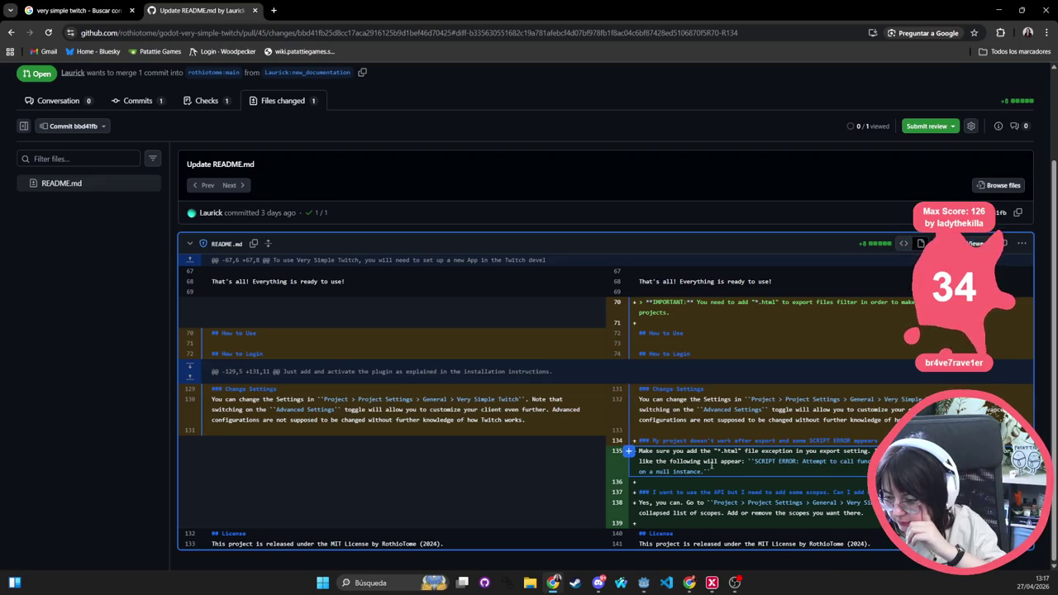
{"action": "scroll", "coordinate": [705, 453], "scroll_direction": "up", "scroll_amount": 2}
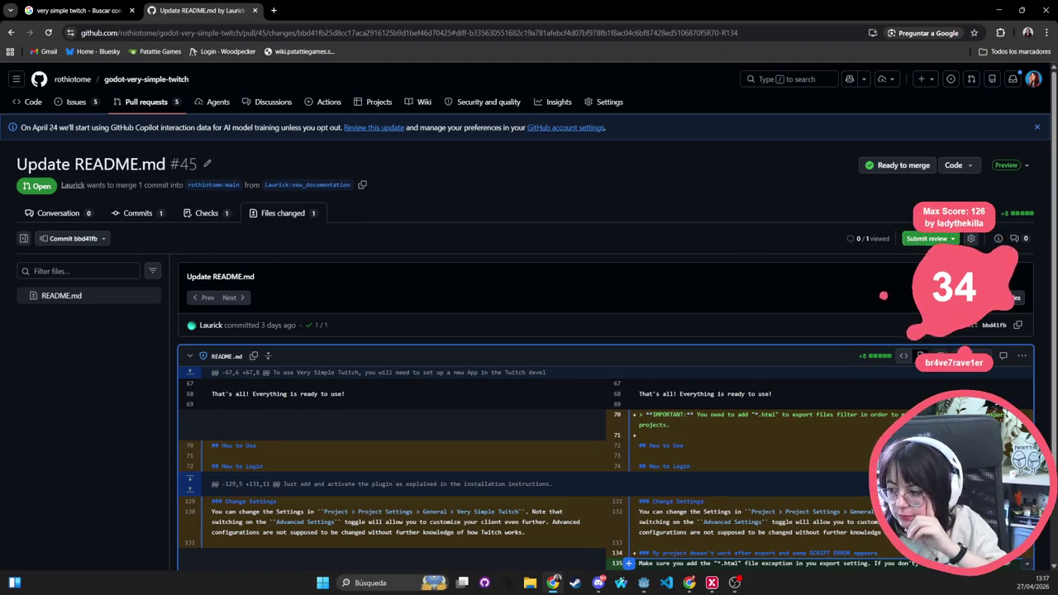
{"action": "left_click", "coordinate": [926, 238]}
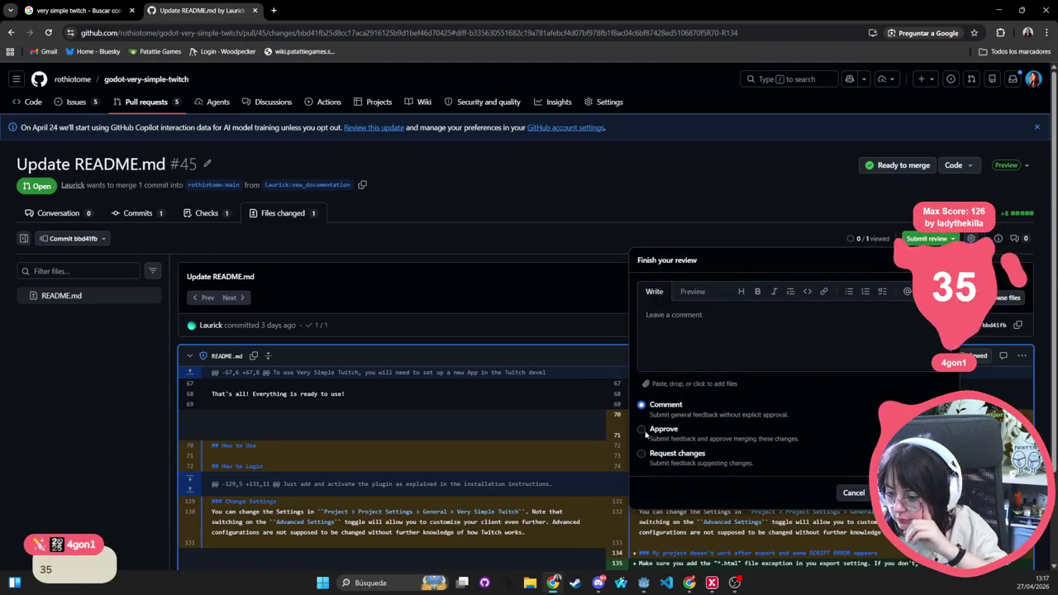
{"action": "left_click", "coordinate": [642, 429]}
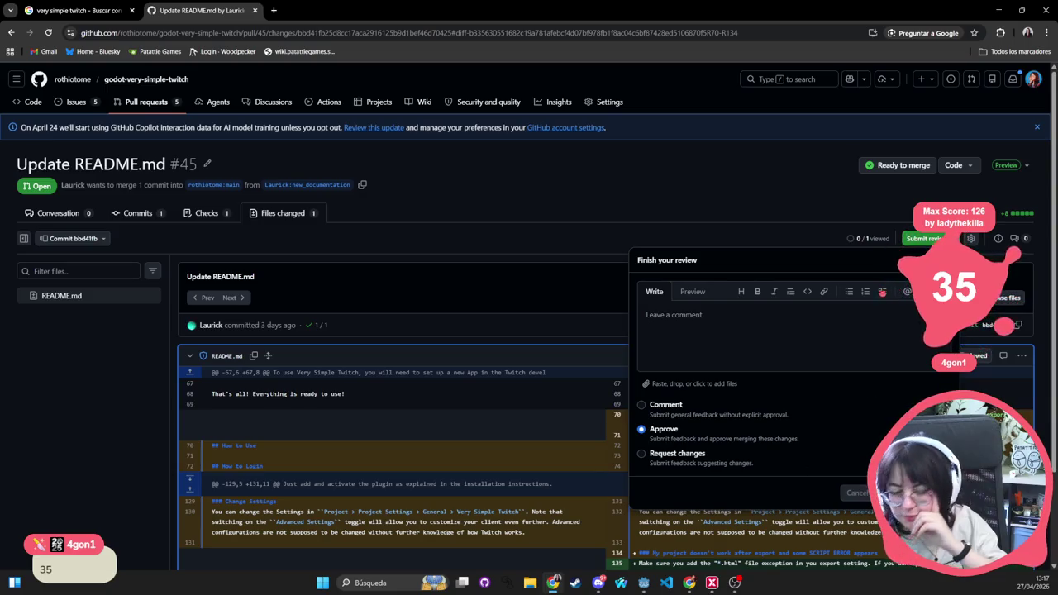
{"action": "left_click", "coordinate": [909, 493]}
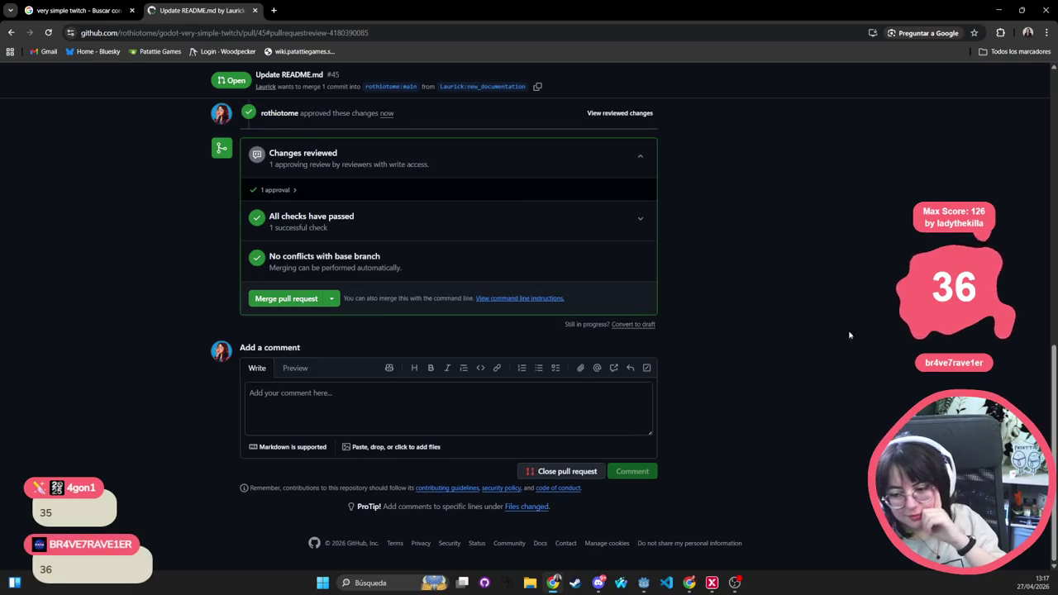
- Merge pull request #45 with the commit message 'Update README.md to update use documentation'
{"action": "left_click", "coordinate": [280, 299]}
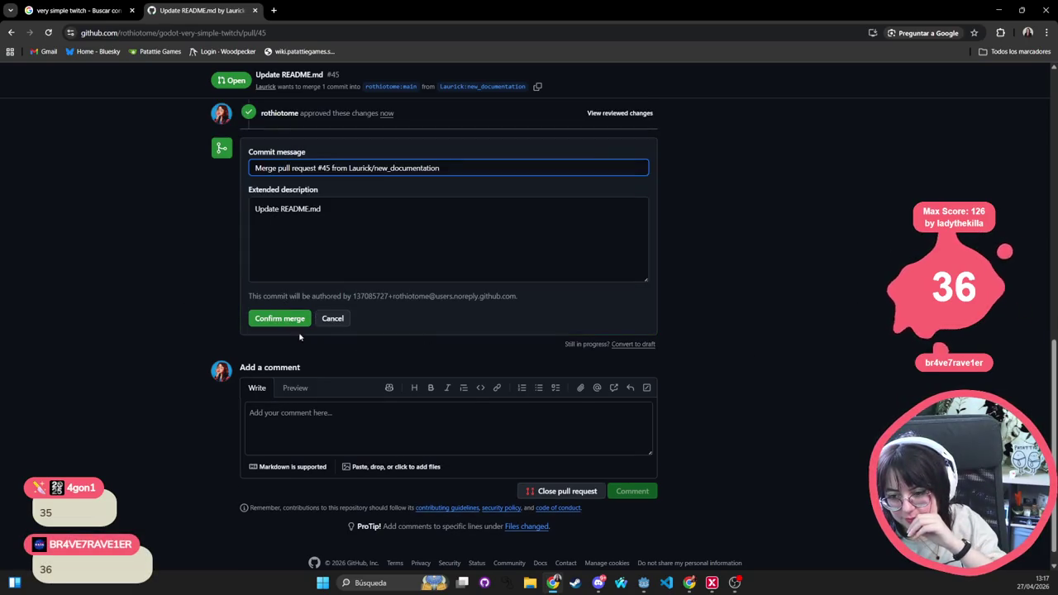
{"action": "key", "text": "ctrl+a"}
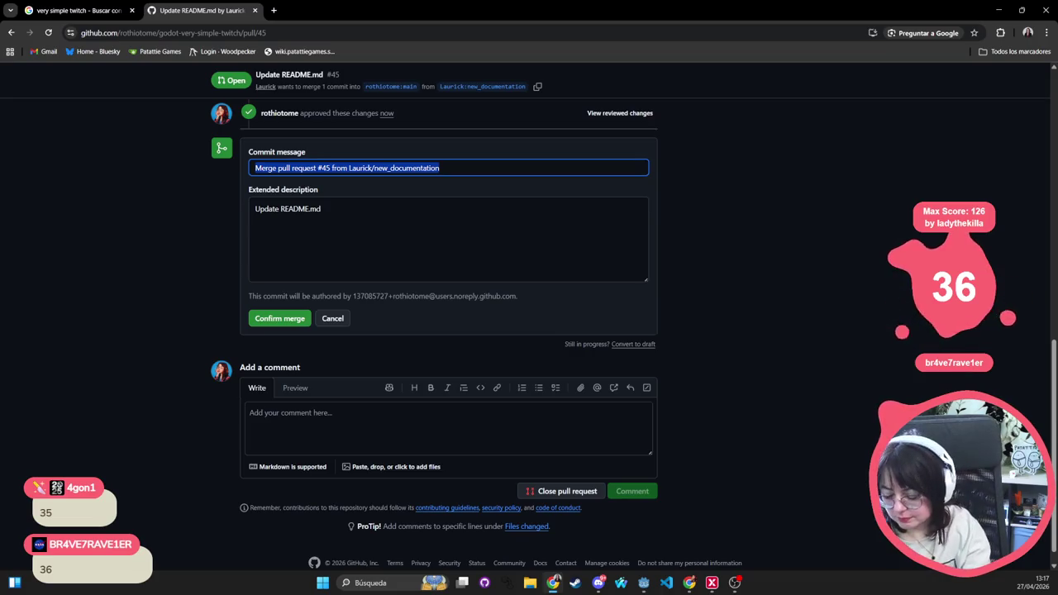
{"action": "type", "text": "Add new inform"}
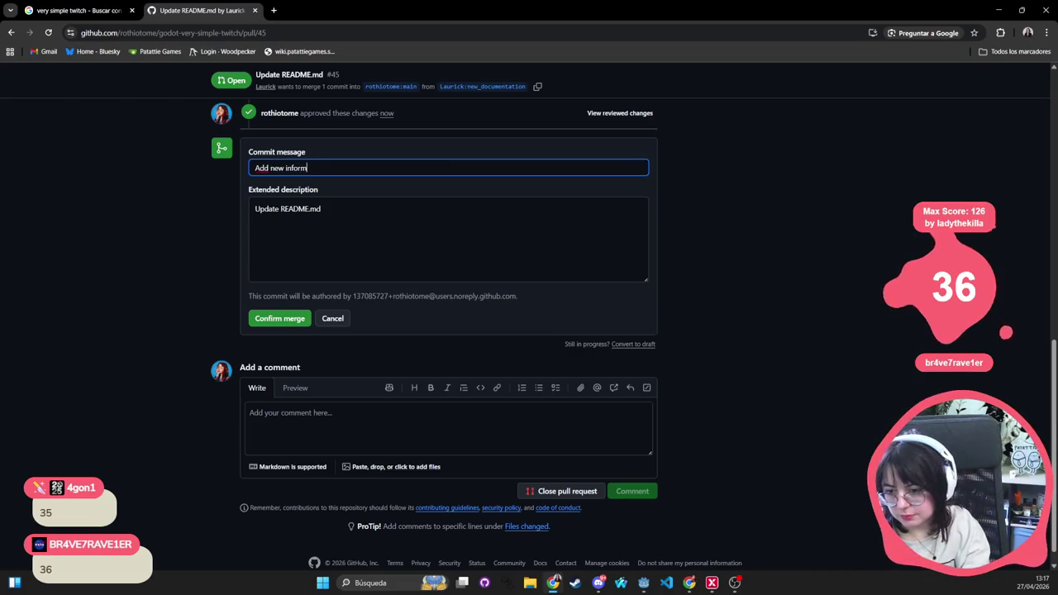
{"action": "key", "text": "ctrl+BackSpace"}
{"action": "key", "text": "ctrl+BackSpace"}
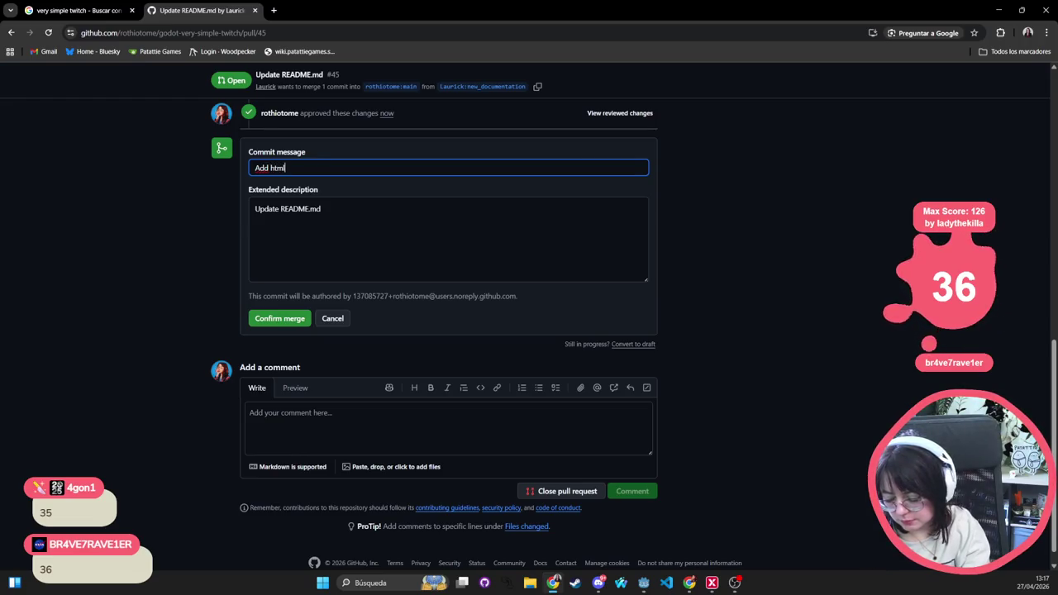
{"action": "key", "text": "ctrl+BackSpace"}
{"action": "key", "text": "ctrl+BackSpace"}
{"action": "type", "text": "Upda"}
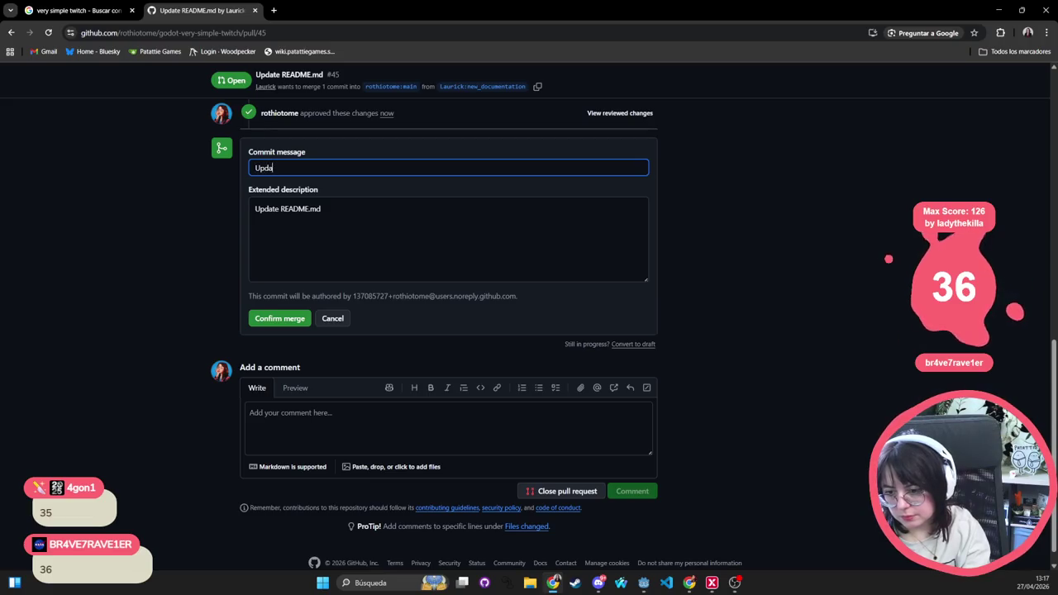
{"action": "type", "text": "te README"}
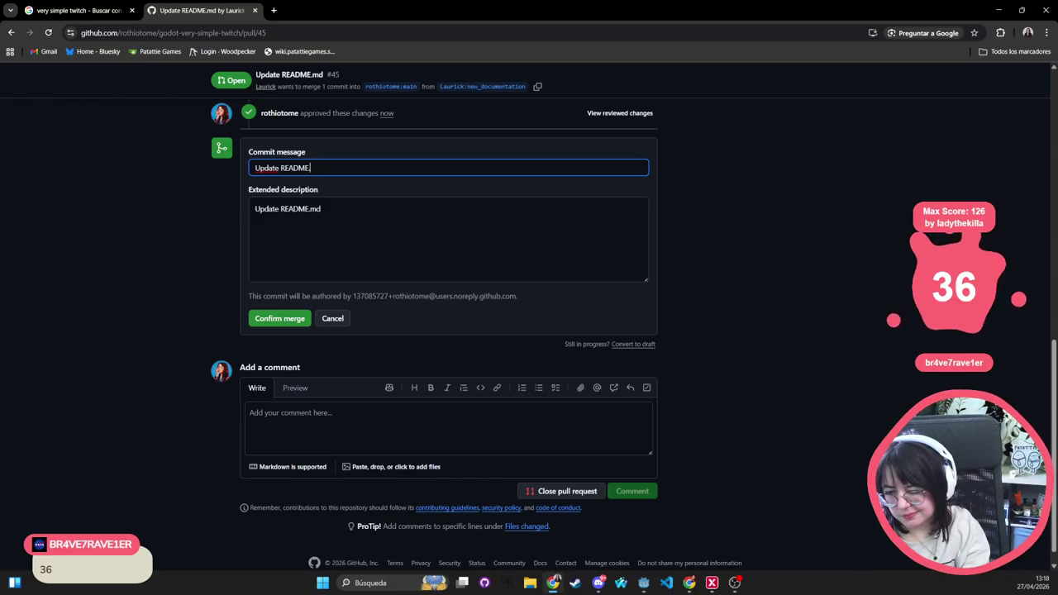
{"action": "type", "text": ".md to"}
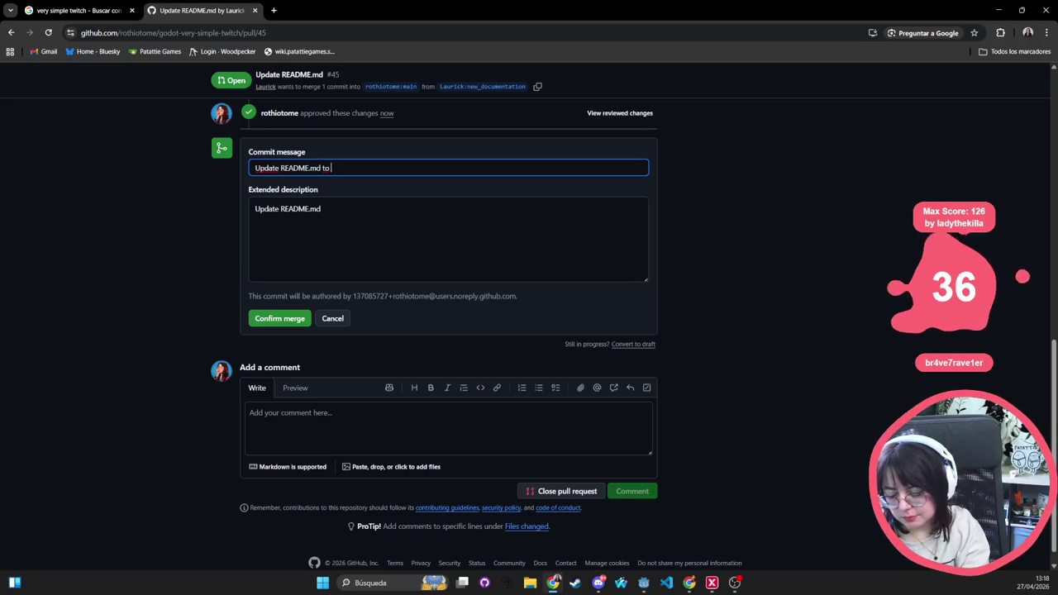
{"action": "type", "text": " update use documentation"}
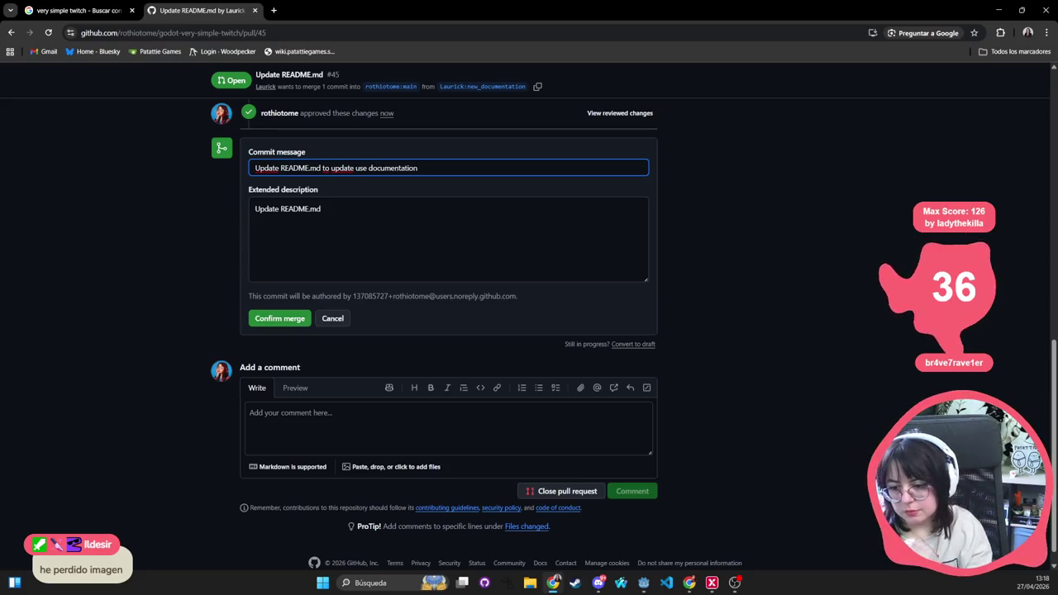
{"action": "left_click", "coordinate": [280, 318]}
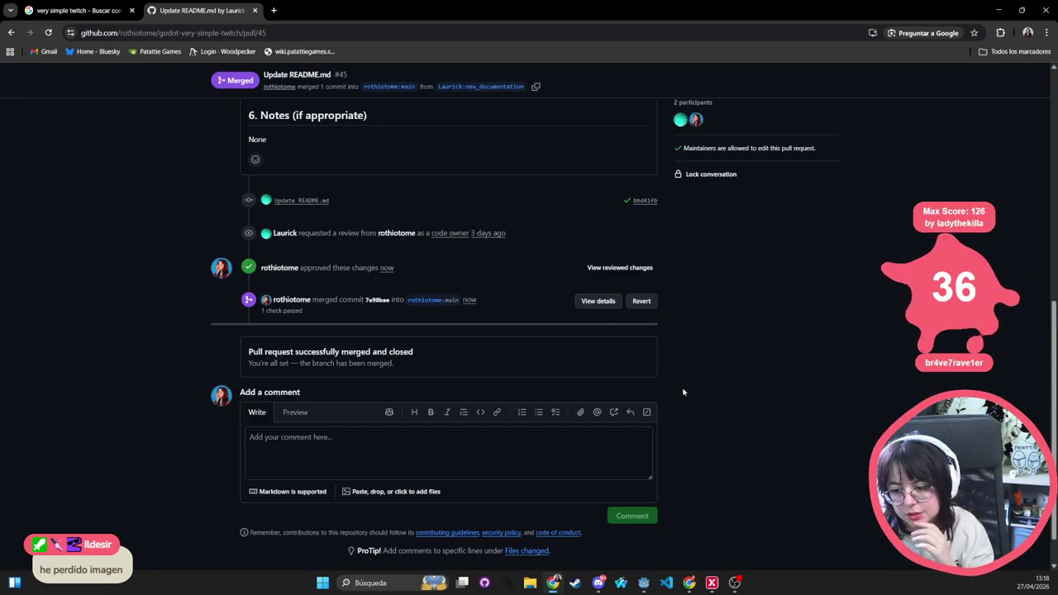
- Return to the pull request list and open pull request #44 about the channel parameter
{"action": "scroll", "coordinate": [646, 471], "scroll_direction": "up", "scroll_amount": 10}
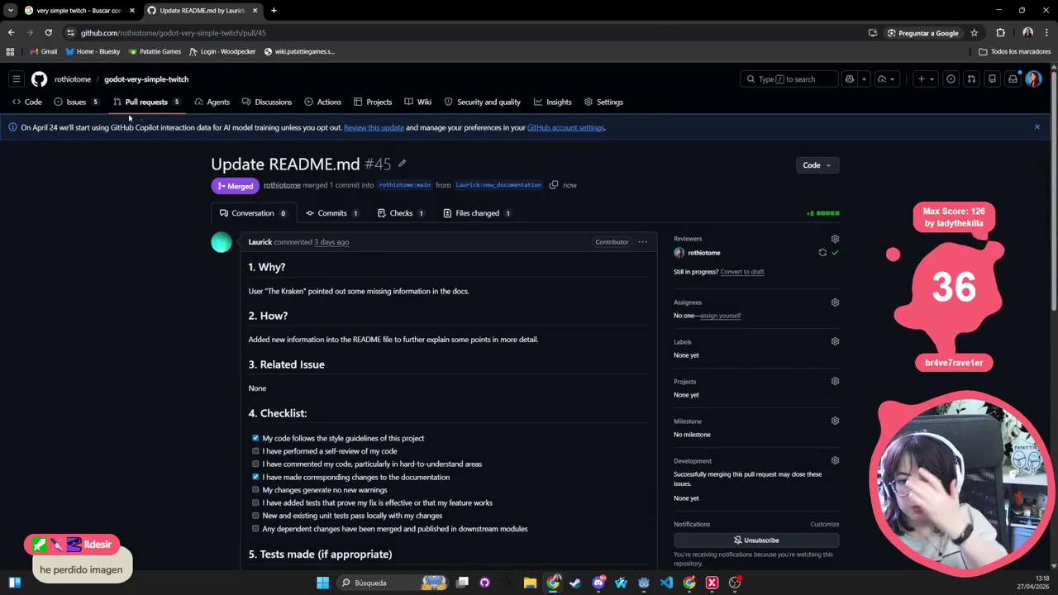
{"action": "left_click", "coordinate": [145, 104]}
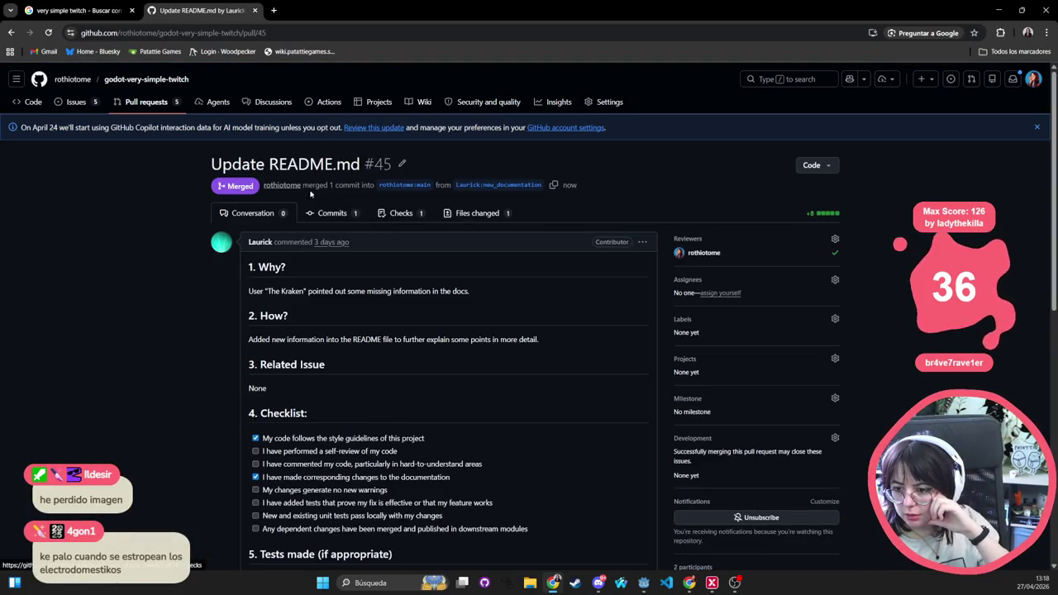
{"action": "left_click", "coordinate": [134, 103]}
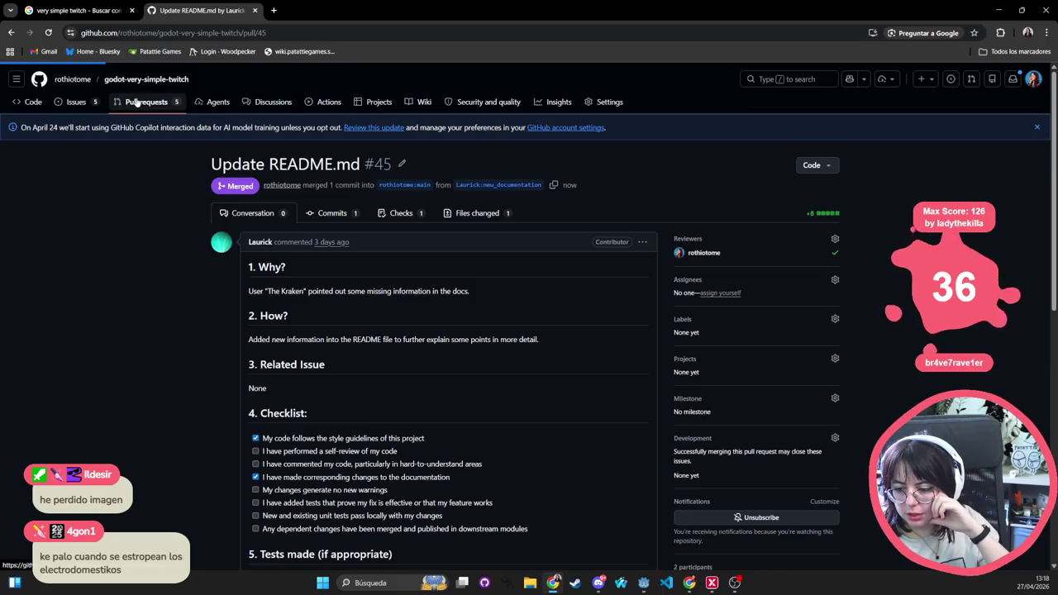
{"action": "mouse_move", "coordinate": [424, 224]}
{"action": "left_click", "coordinate": [493, 218]}
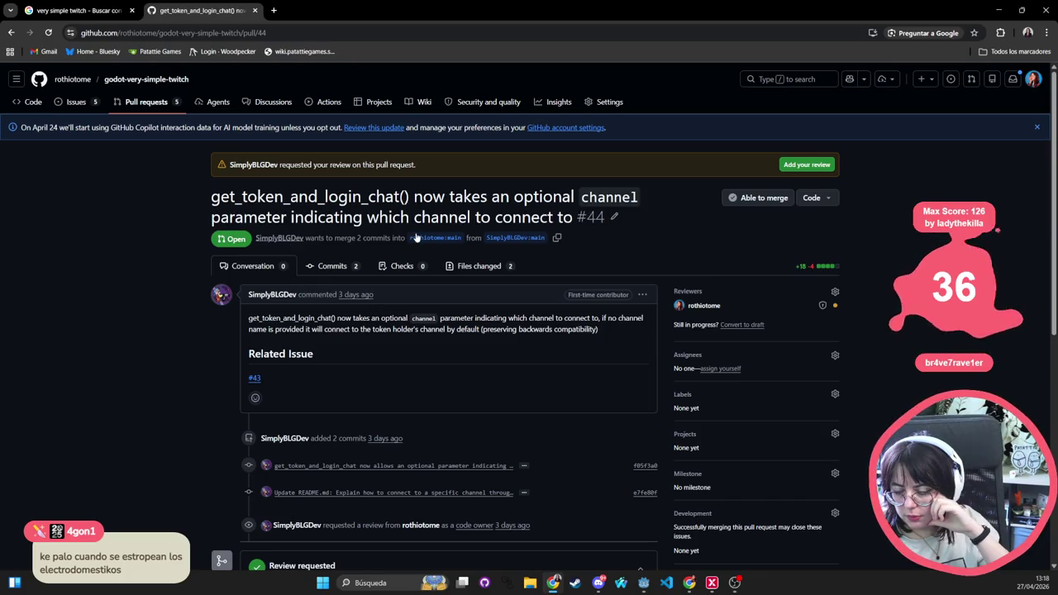
- Scroll through PR #44's conversation, then view the README.md commit's changes from its commit list
{"action": "scroll", "coordinate": [488, 246], "scroll_direction": "down", "scroll_amount": 2}
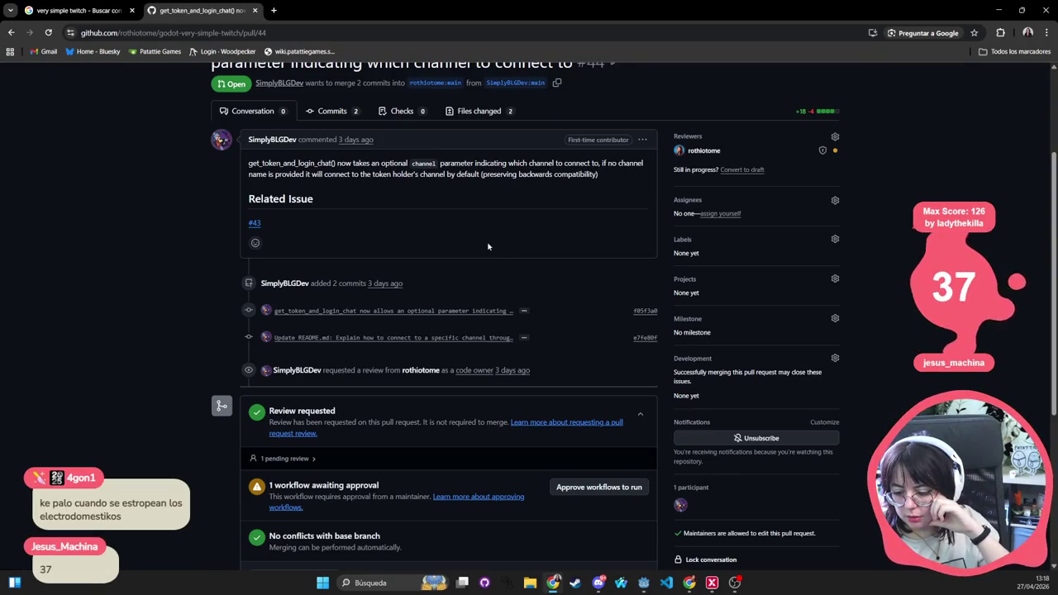
{"action": "scroll", "coordinate": [488, 247], "scroll_direction": "down", "scroll_amount": 1}
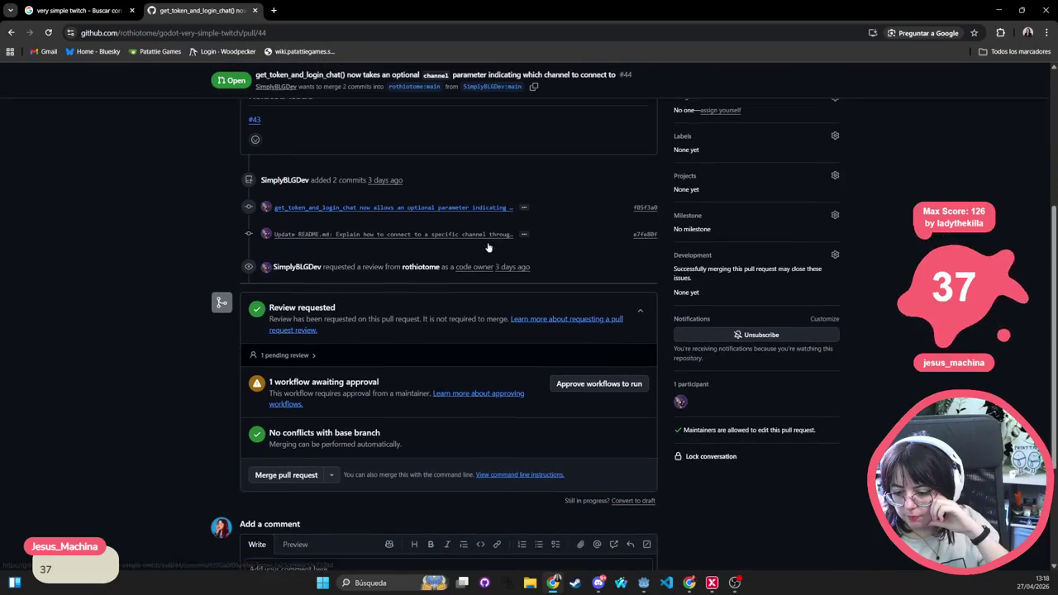
{"action": "scroll", "coordinate": [488, 246], "scroll_direction": "up", "scroll_amount": 3}
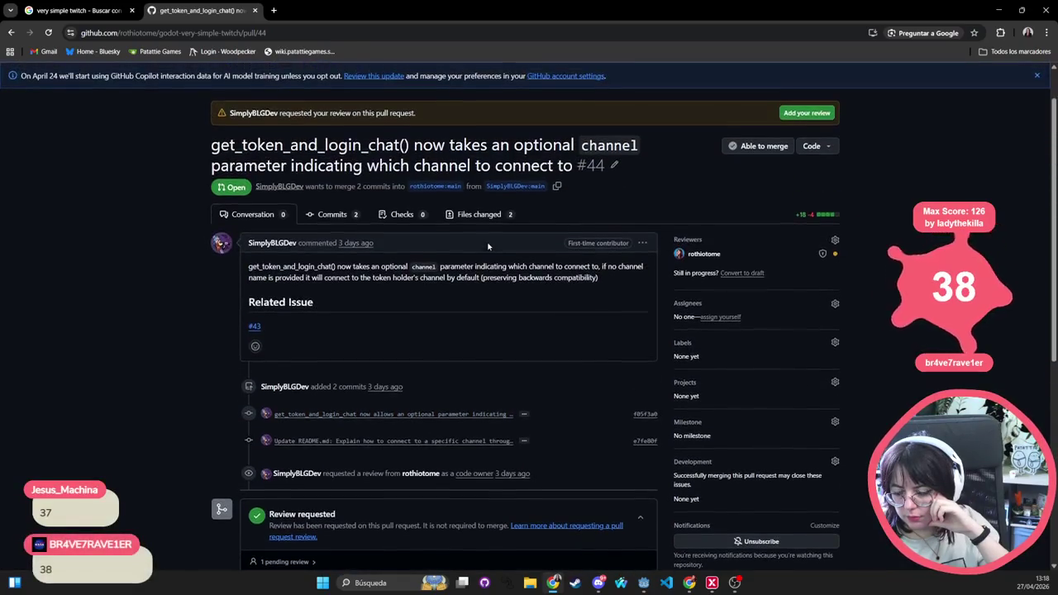
{"action": "left_click", "coordinate": [345, 219]}
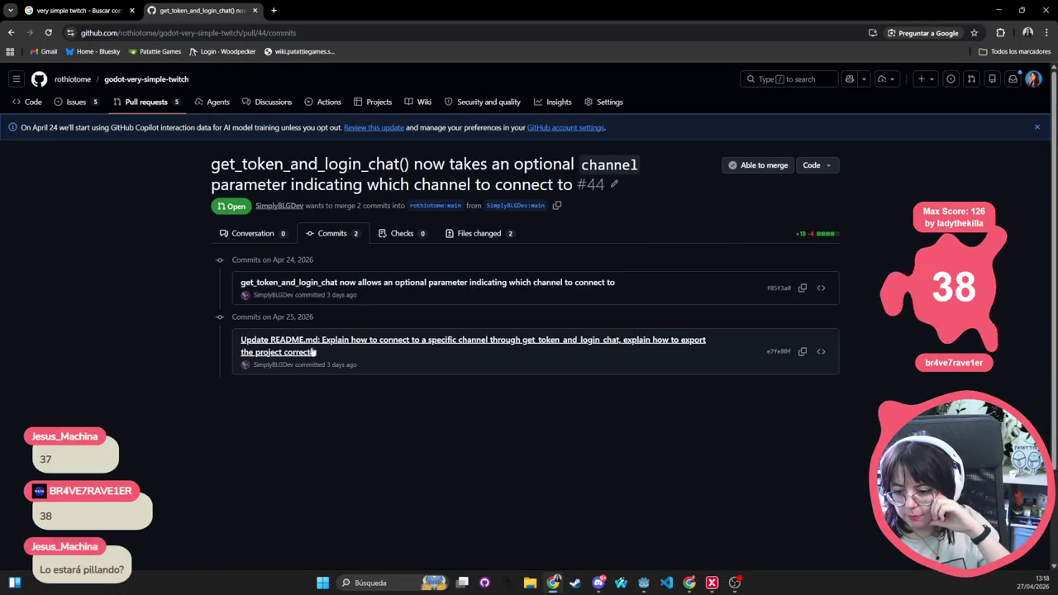
{"action": "left_click", "coordinate": [317, 347]}
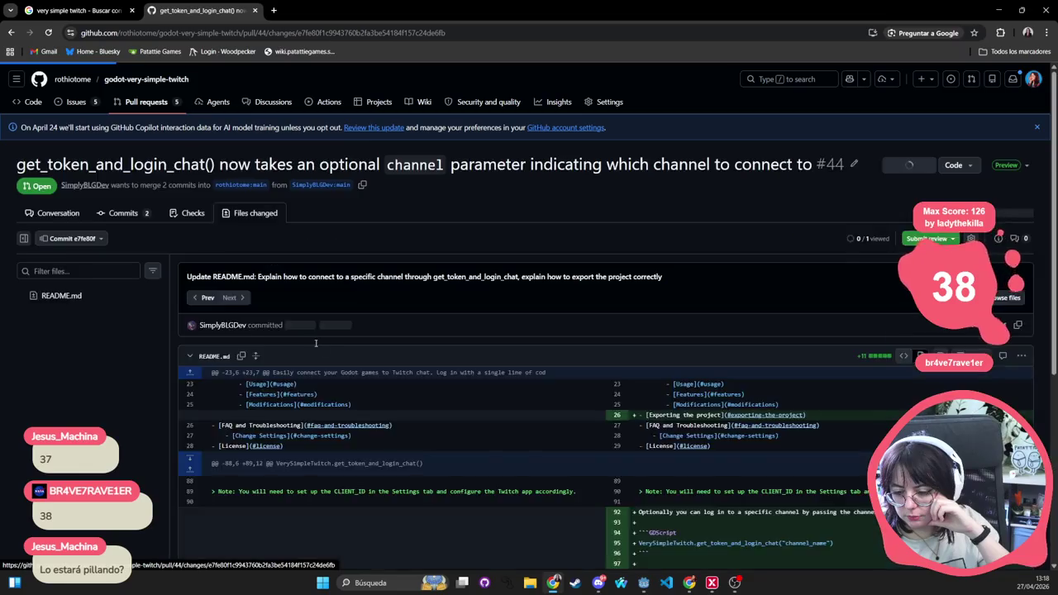
- Select the GDScript example lines 94–95 in the README diff, then step back to the earlier commit
{"action": "scroll", "coordinate": [317, 342], "scroll_direction": "down", "scroll_amount": 3}
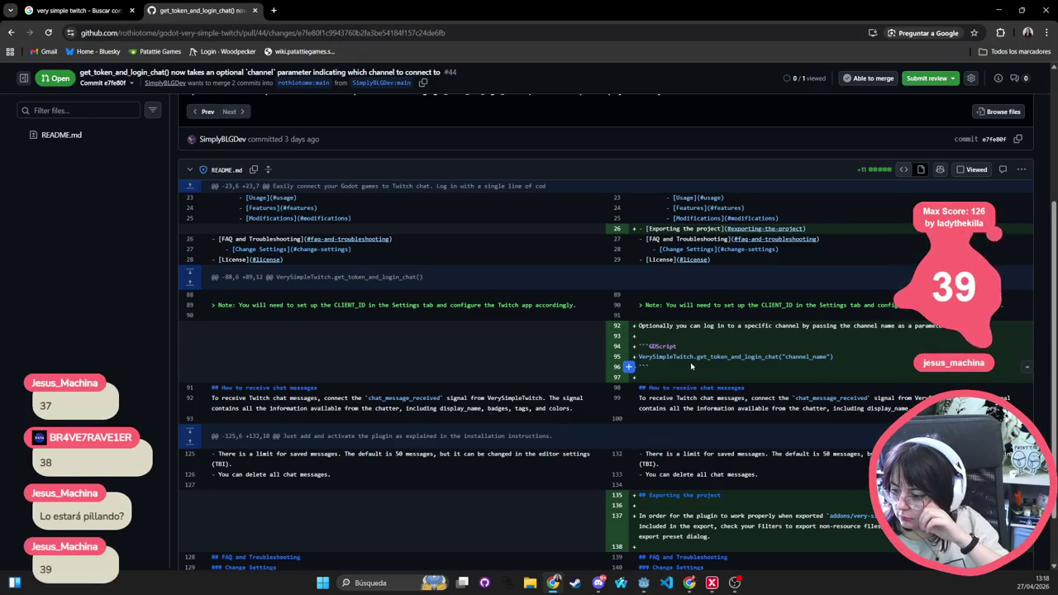
{"action": "left_click_drag", "start_coordinate": [831, 357], "coordinate": [639, 345]}
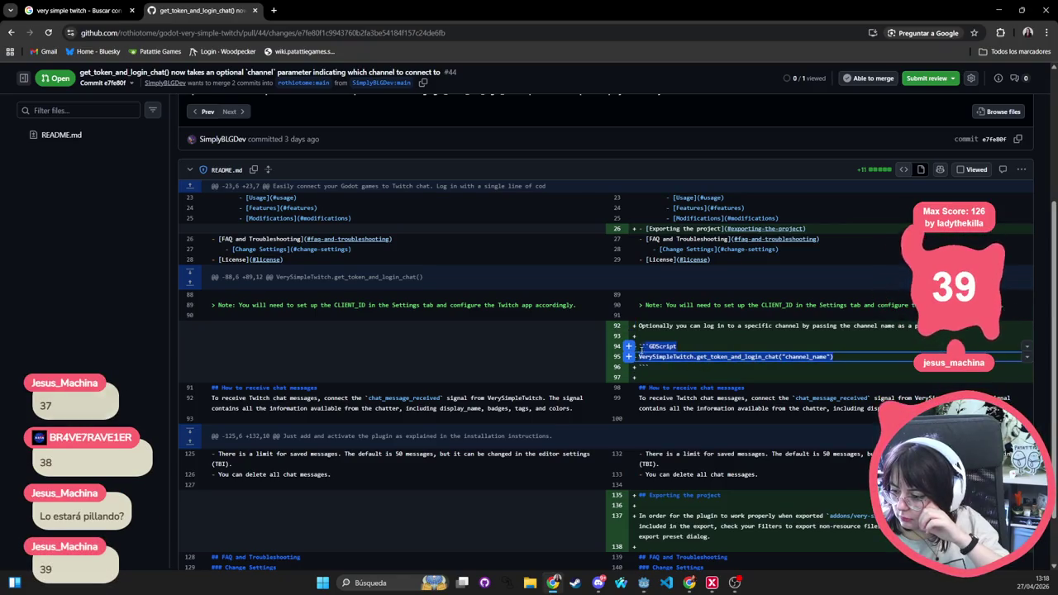
{"action": "key", "text": "p"}
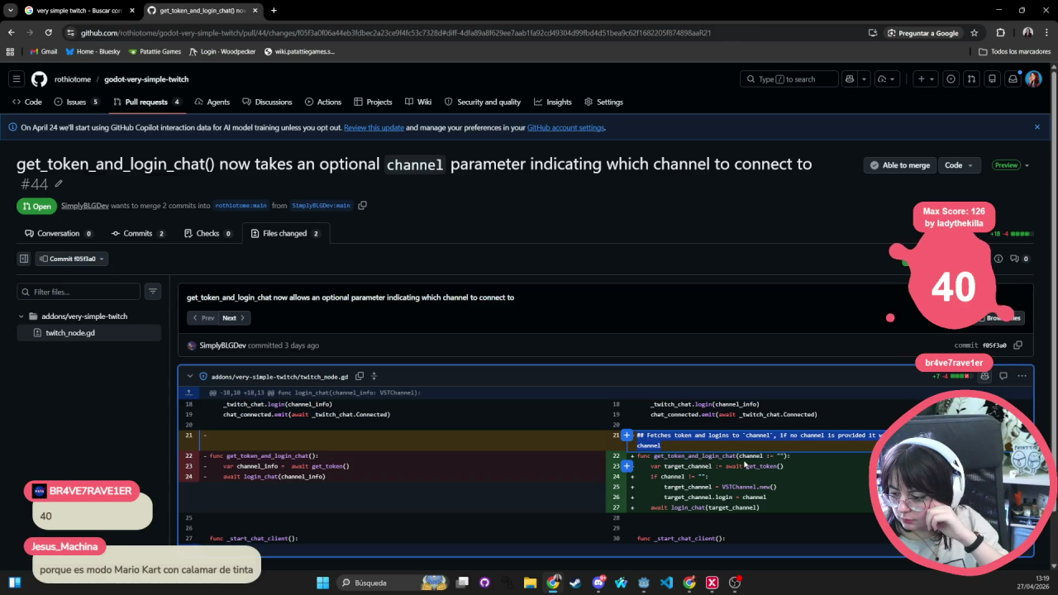
- Mark lines 22–27 of the new get_token_and_login_chat channel code in twitch_node.gd
{"action": "left_click", "coordinate": [602, 436]}
{"action": "key", "text": "Escape"}
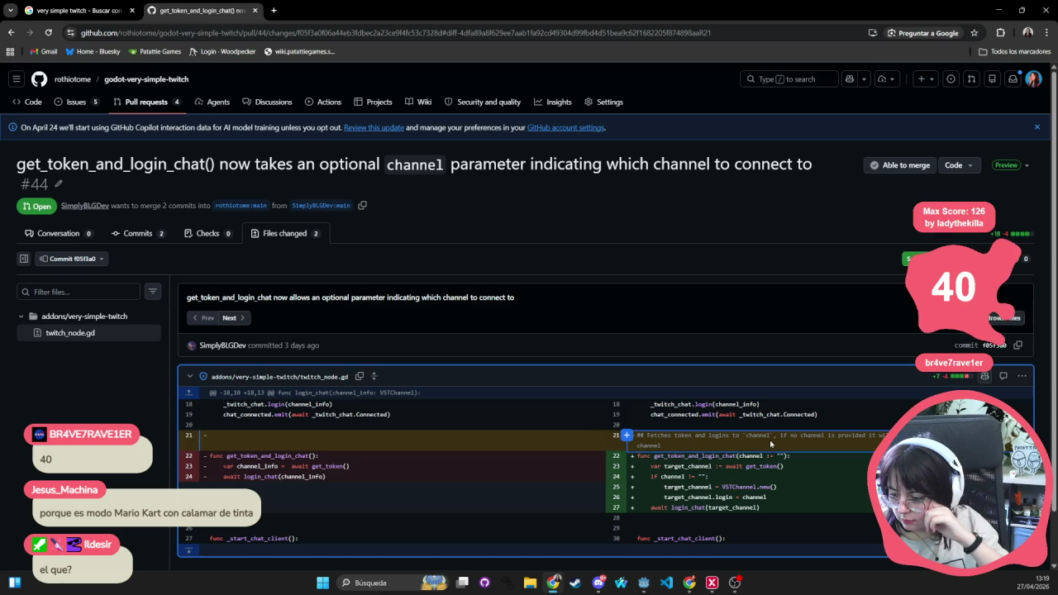
{"action": "scroll", "coordinate": [628, 438], "scroll_direction": "down", "scroll_amount": 1}
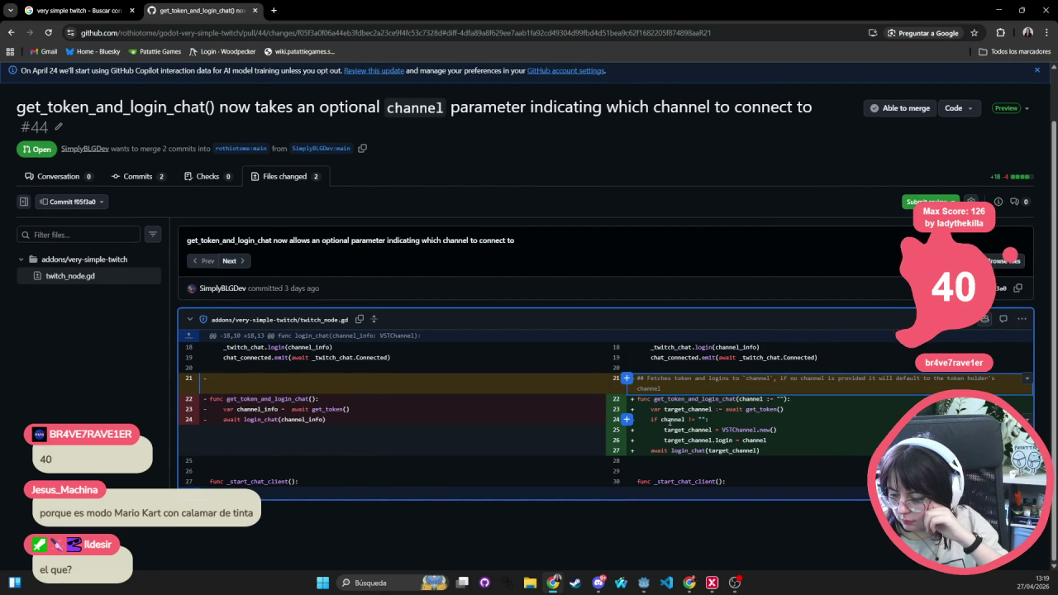
{"action": "left_click", "coordinate": [626, 450]}
{"action": "left_click_drag", "start_coordinate": [625, 432], "coordinate": [627, 399]}
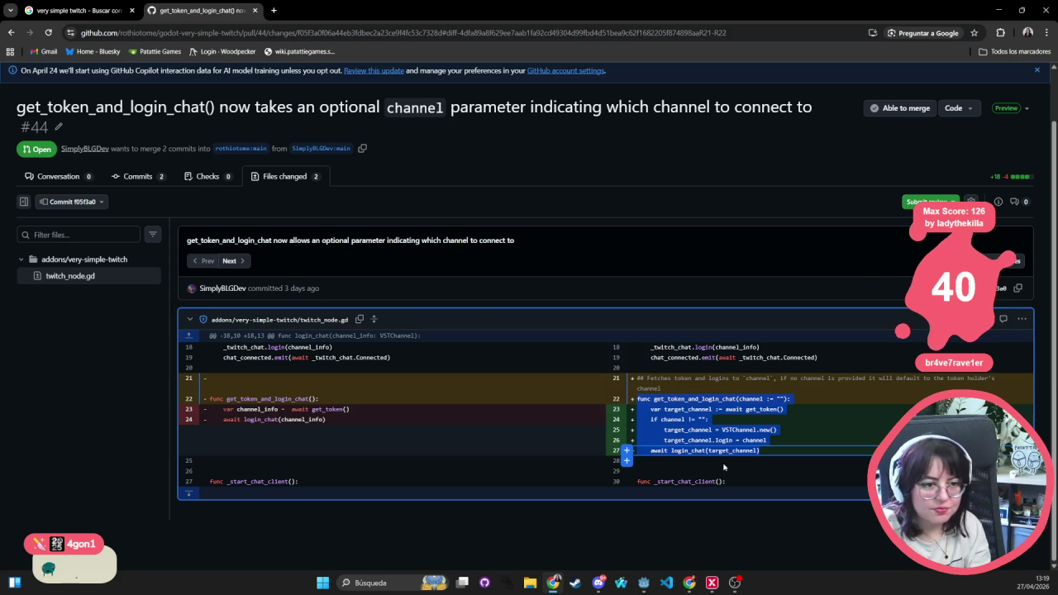
- Clear the marked diff lines and go back to the pull request list
{"action": "key", "text": "alt+Tab"}
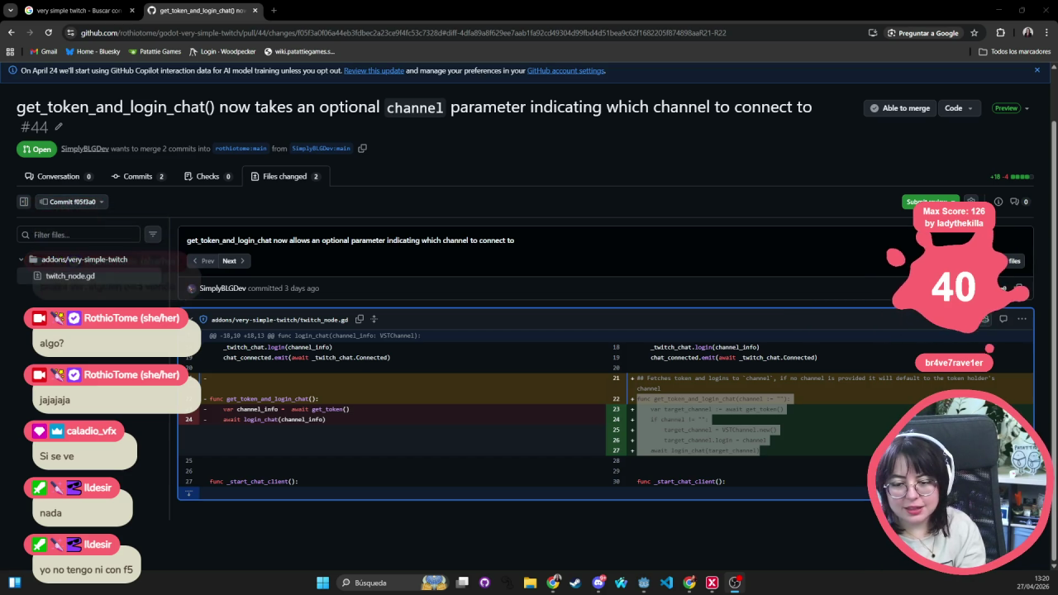
{"action": "left_click", "coordinate": [59, 283]}
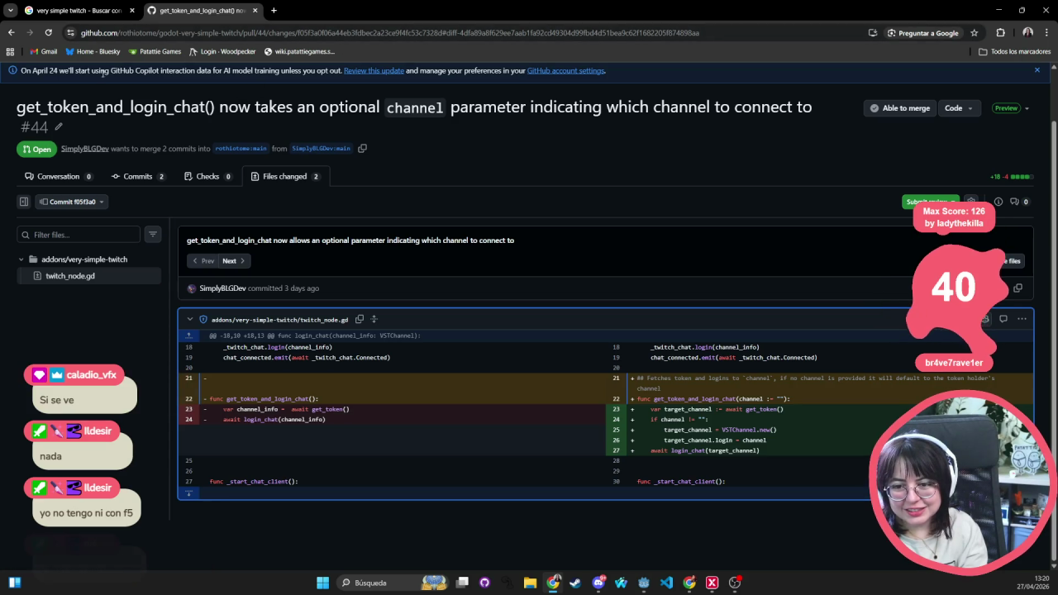
{"action": "scroll", "coordinate": [90, 124], "scroll_direction": "up", "scroll_amount": 1}
{"action": "left_click", "coordinate": [140, 103]}
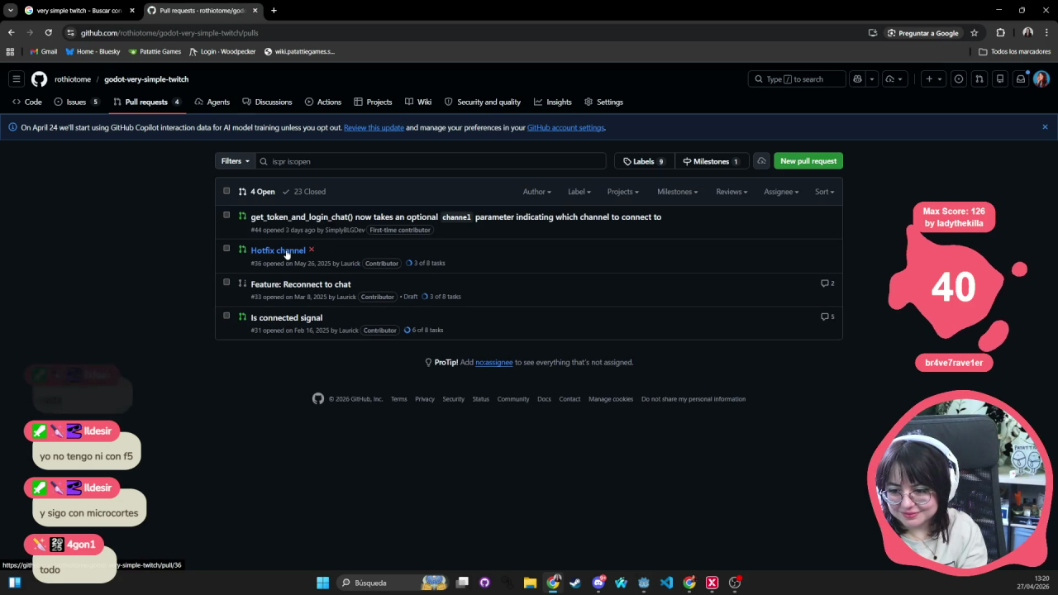
{"action": "left_click", "coordinate": [287, 255]}
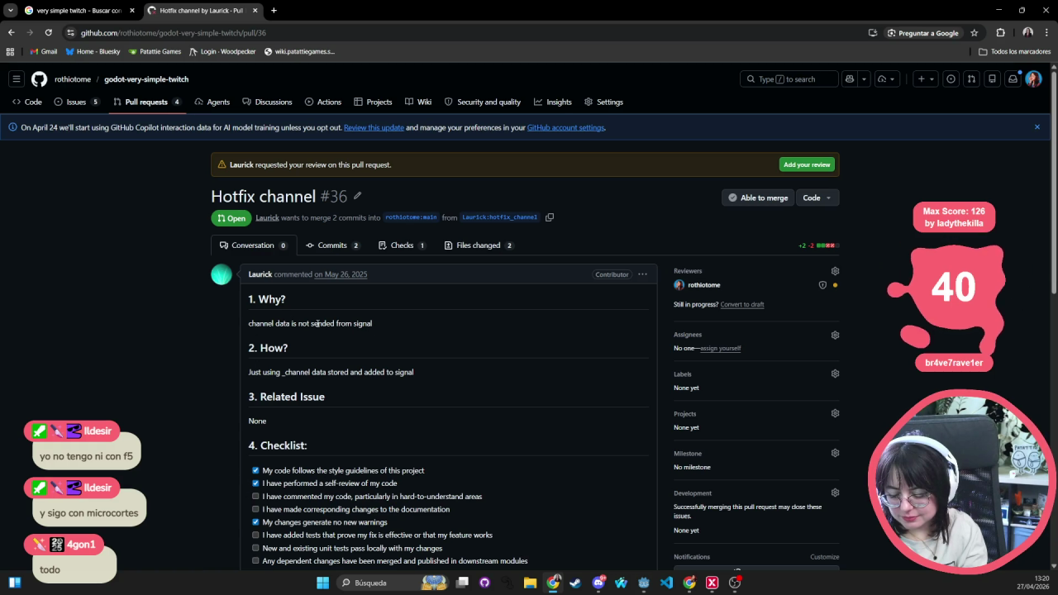
{"action": "scroll", "coordinate": [446, 372], "scroll_direction": "down", "scroll_amount": 5}
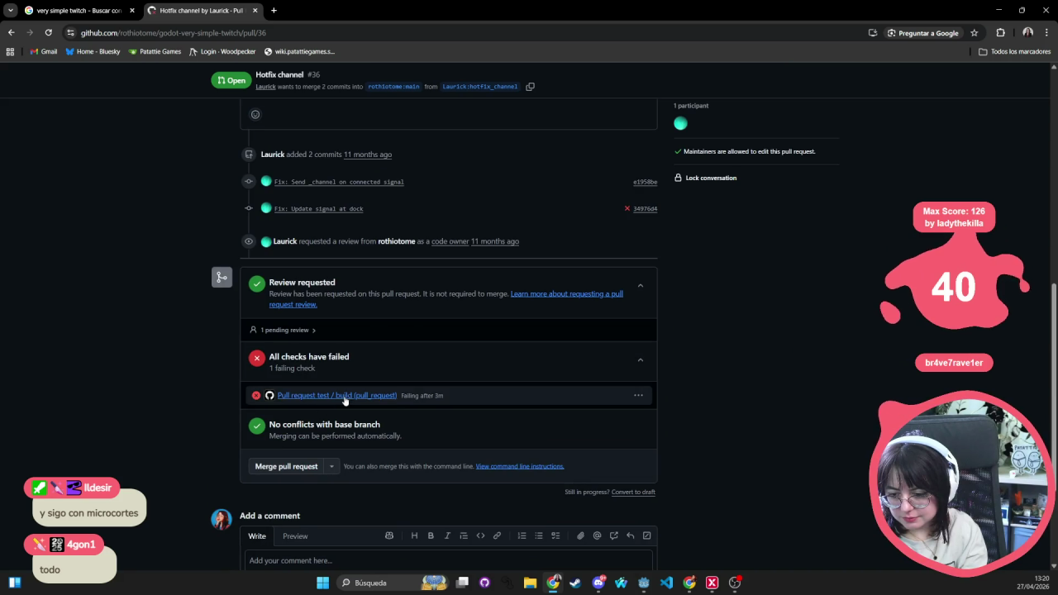
{"action": "scroll", "coordinate": [353, 447], "scroll_direction": "up", "scroll_amount": 10}
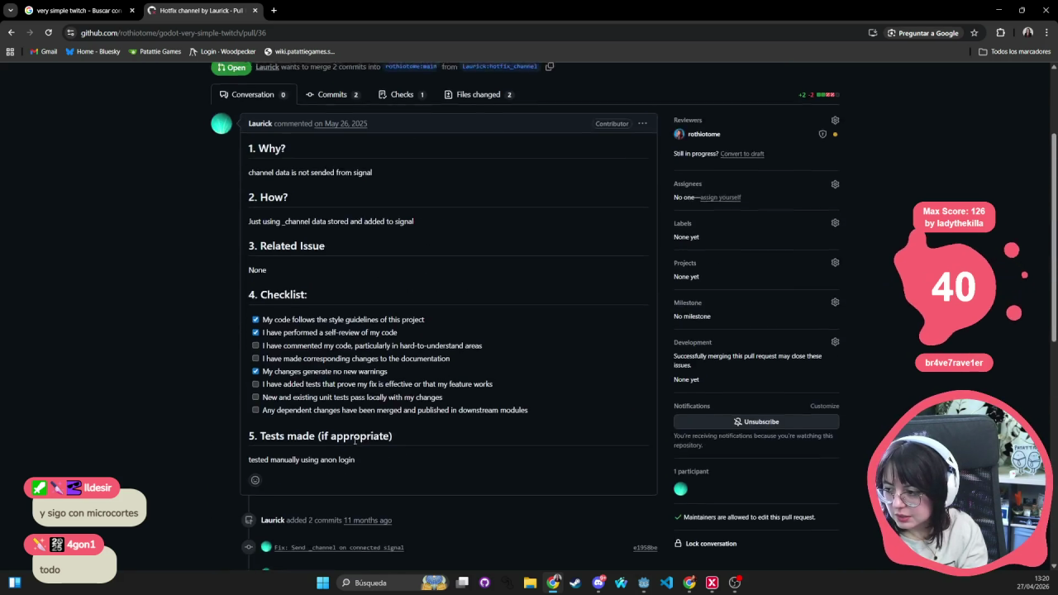
{"action": "left_click", "coordinate": [13, 32]}
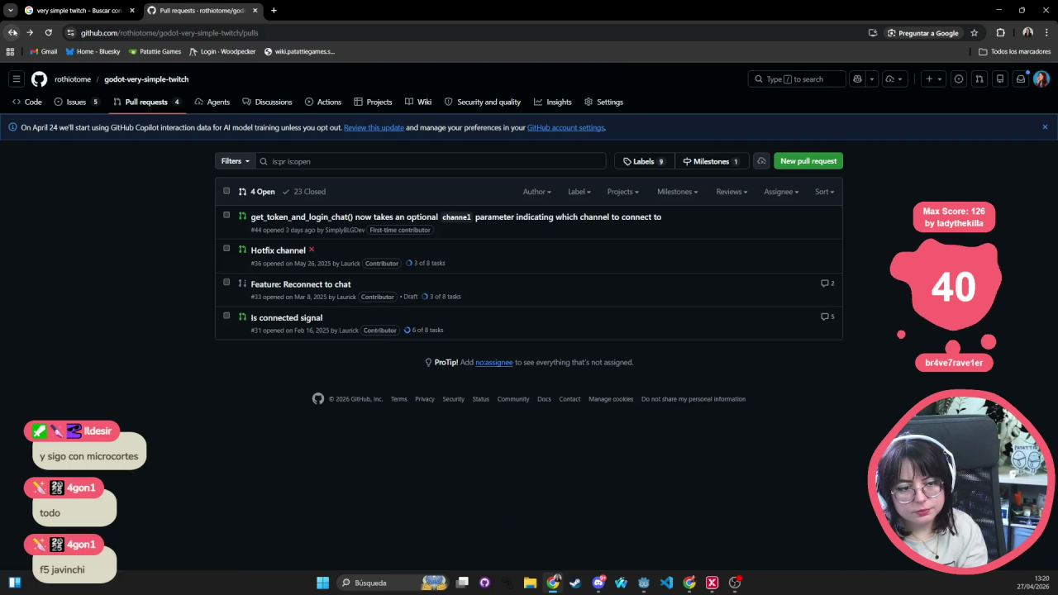
{"action": "left_click", "coordinate": [86, 104]}
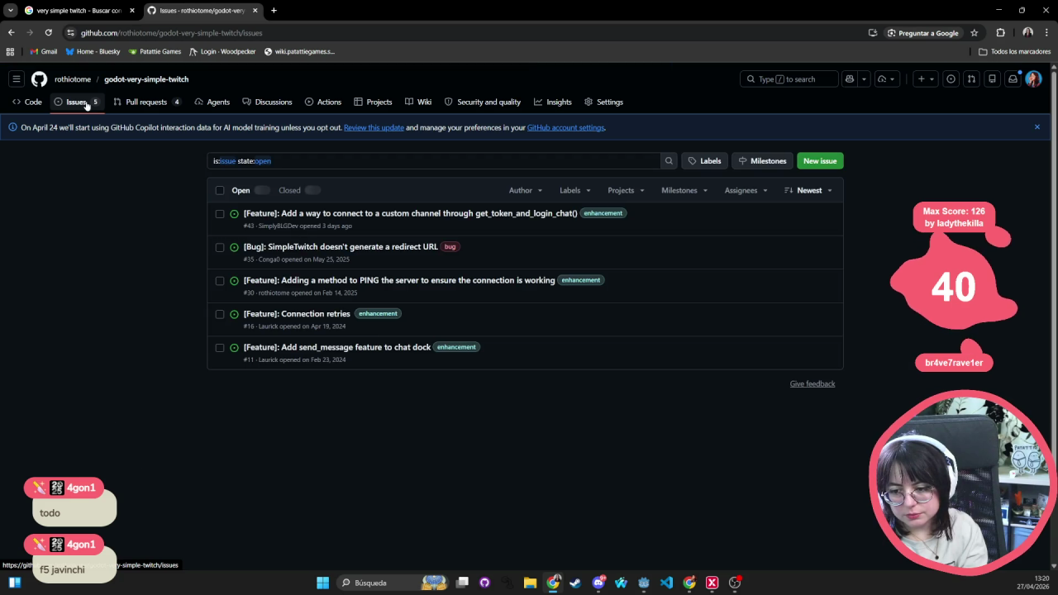
- Open issue #35 about the missing redirect URL and scroll through the report and replies
{"action": "mouse_move", "coordinate": [429, 215]}
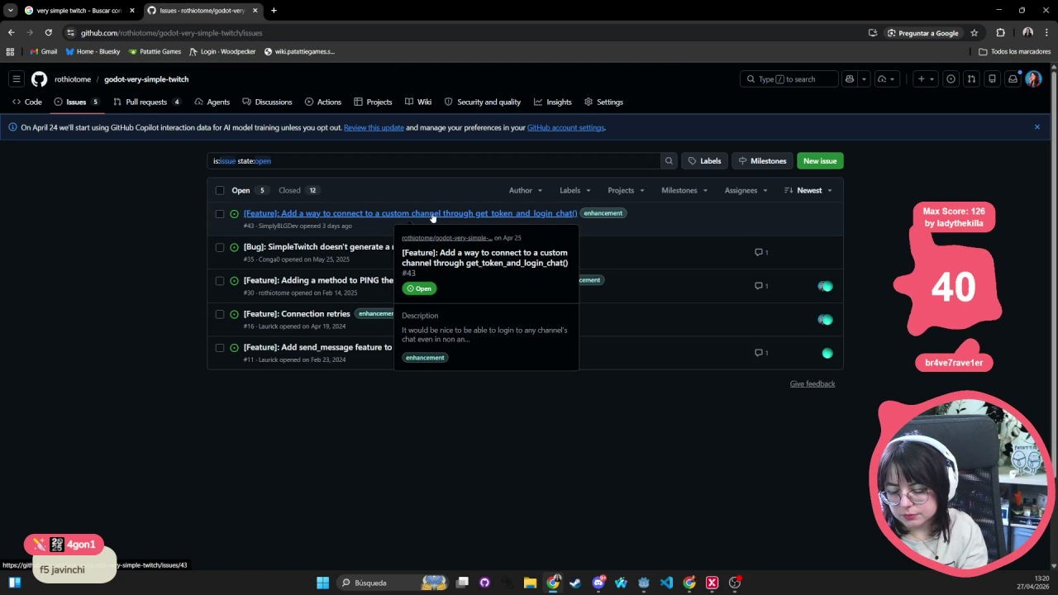
{"action": "left_click", "coordinate": [392, 253]}
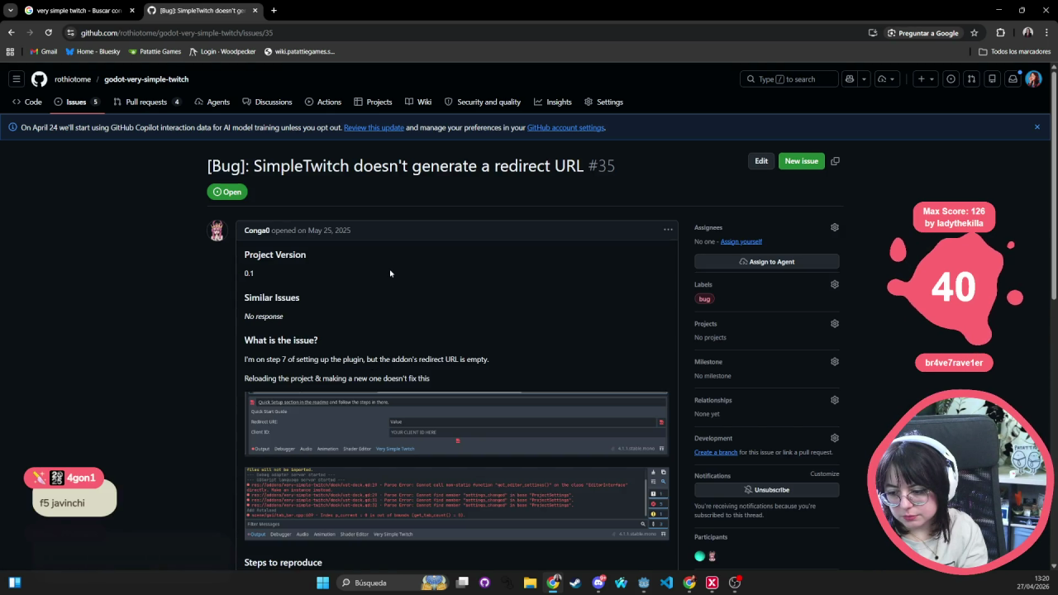
{"action": "scroll", "coordinate": [390, 273], "scroll_direction": "down", "scroll_amount": 3}
{"action": "scroll", "coordinate": [390, 273], "scroll_direction": "down", "scroll_amount": 2}
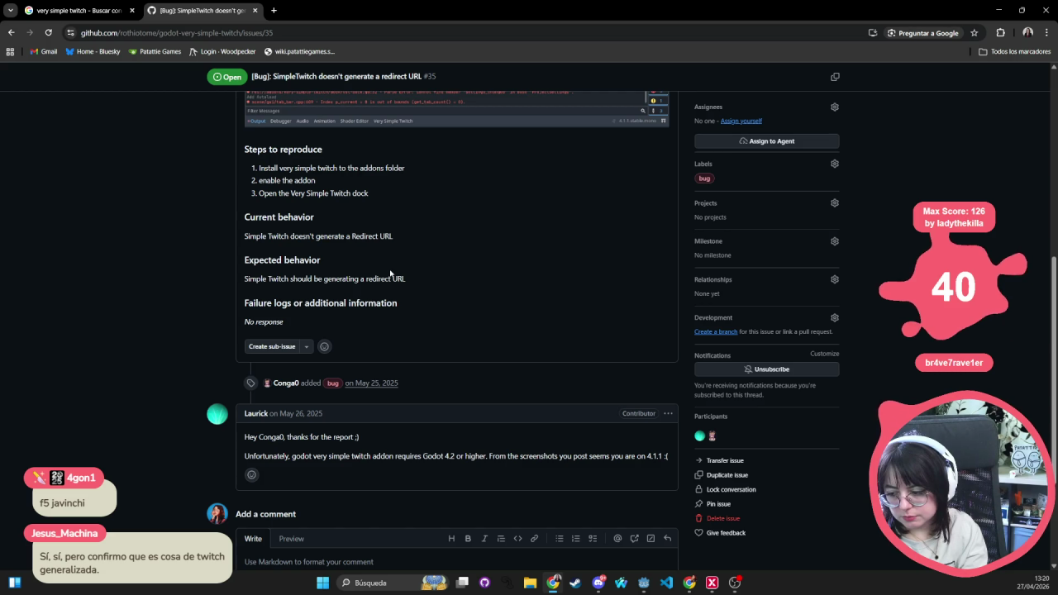
{"action": "scroll", "coordinate": [390, 273], "scroll_direction": "down", "scroll_amount": 2}
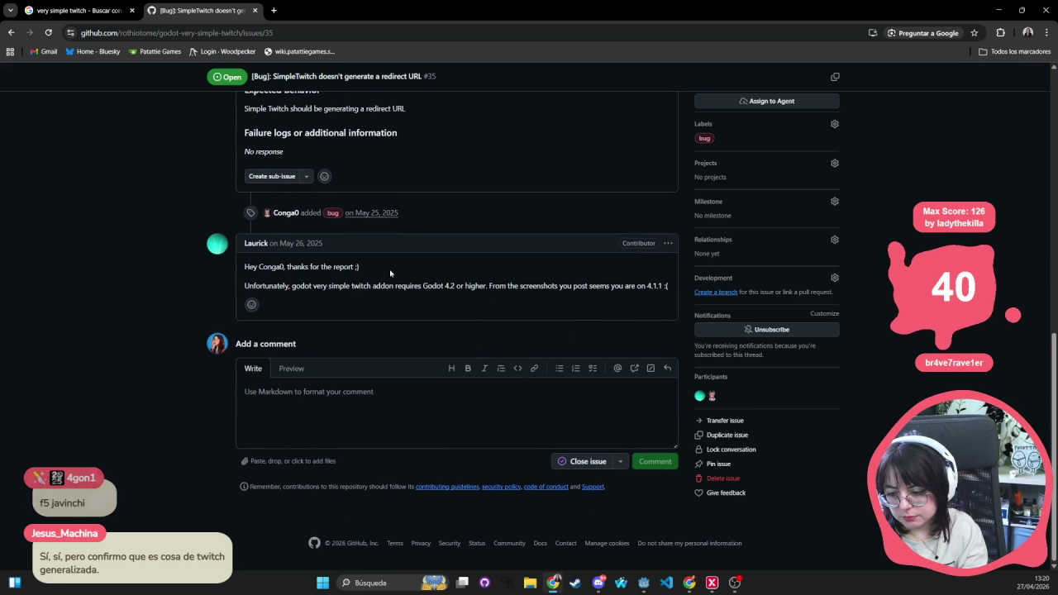
{"action": "scroll", "coordinate": [390, 273], "scroll_direction": "up", "scroll_amount": 7}
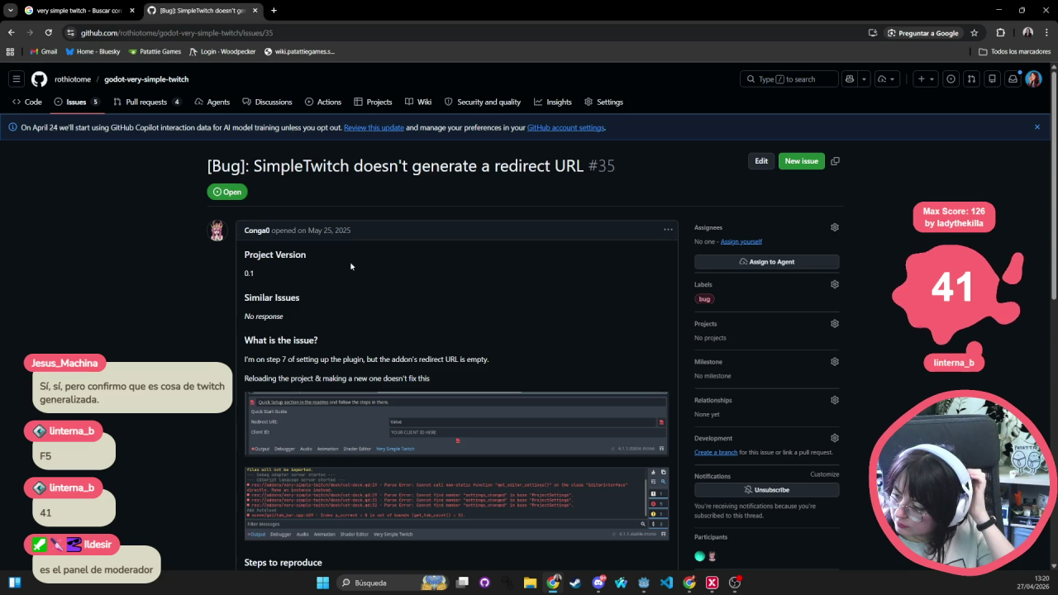
{"action": "scroll", "coordinate": [362, 261], "scroll_direction": "down", "scroll_amount": 3}
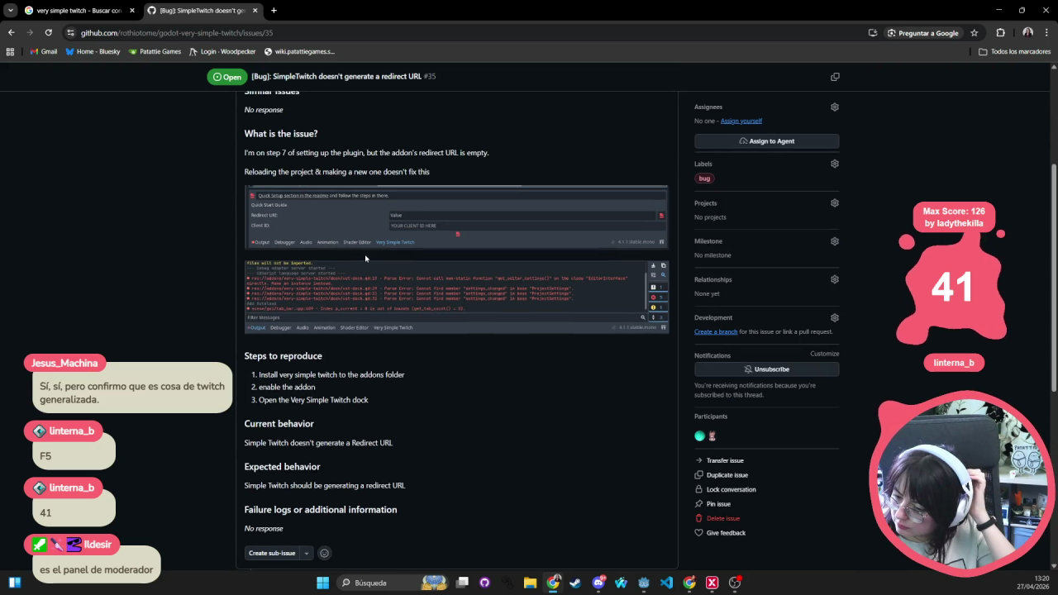
{"action": "scroll", "coordinate": [365, 258], "scroll_direction": "down", "scroll_amount": 3}
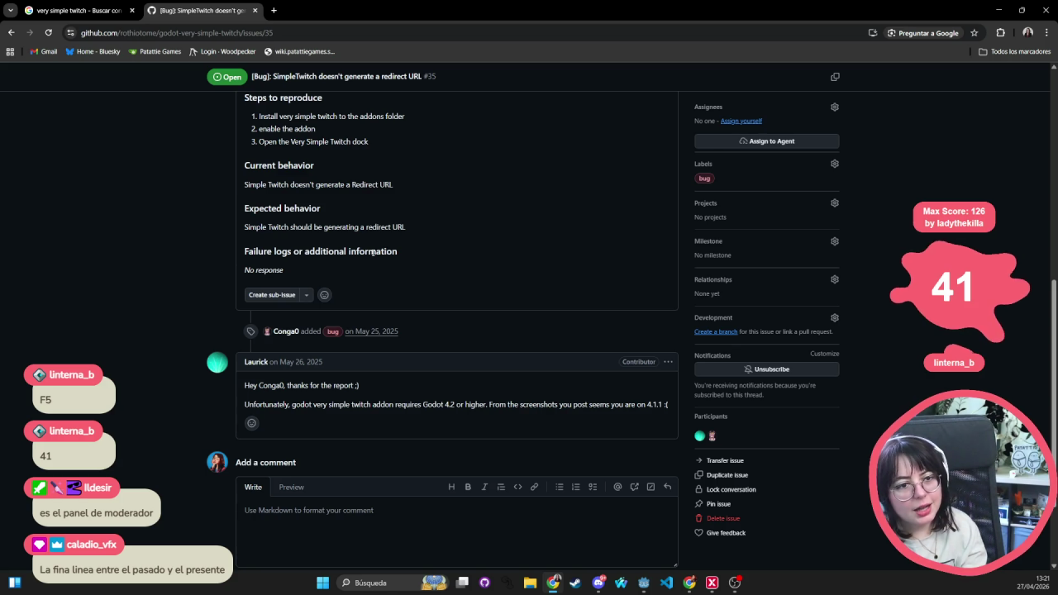
{"action": "scroll", "coordinate": [368, 256], "scroll_direction": "up", "scroll_amount": 3}
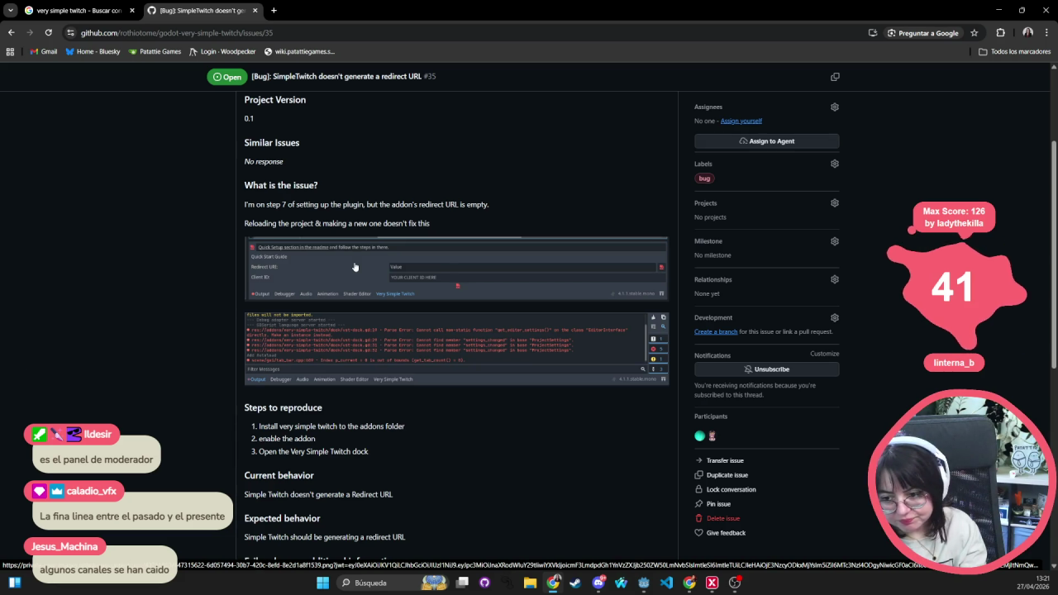
{"action": "scroll", "coordinate": [354, 266], "scroll_direction": "up", "scroll_amount": 2}
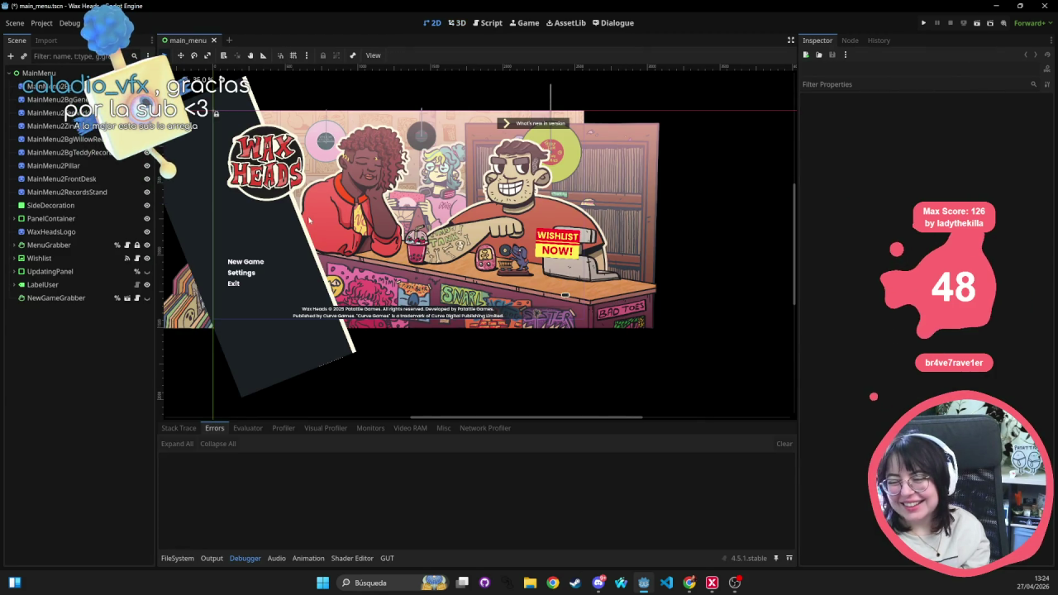
{"action": "scroll", "coordinate": [331, 222], "scroll_direction": "down", "scroll_amount": 3}
{"action": "scroll", "coordinate": [332, 222], "scroll_direction": "up", "scroll_amount": 1}
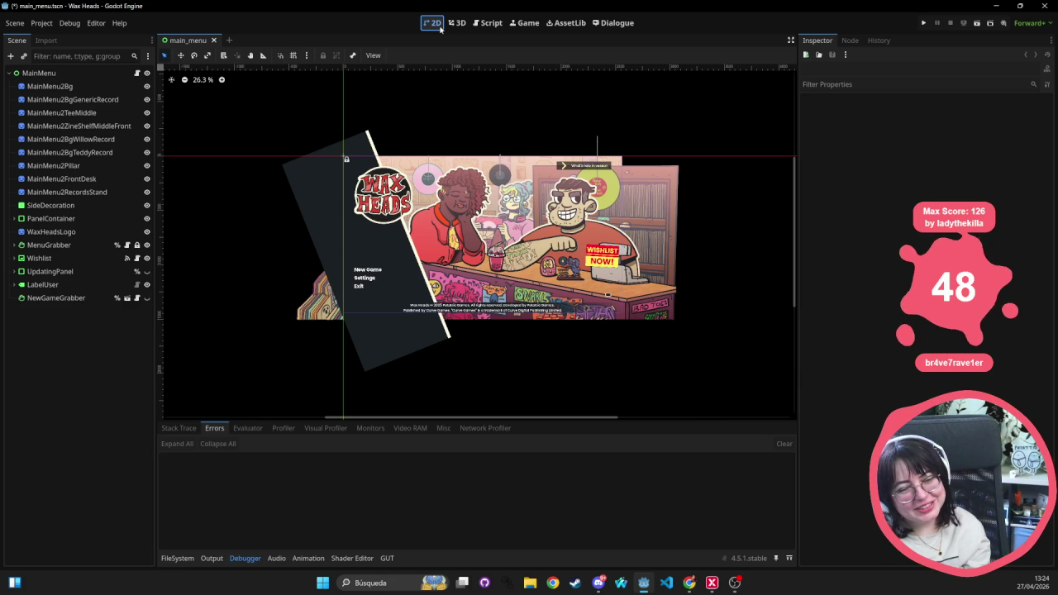
{"action": "mouse_move", "coordinate": [560, 301]}
{"action": "left_mouse_down"}
{"action": "mouse_move", "coordinate": [619, 302]}
{"action": "mouse_move", "coordinate": [525, 311]}
{"action": "mouse_move", "coordinate": [562, 309]}
{"action": "mouse_move", "coordinate": [562, 321]}
{"action": "left_mouse_up"}
{"action": "scroll", "coordinate": [542, 231], "scroll_direction": "up", "scroll_amount": 2}
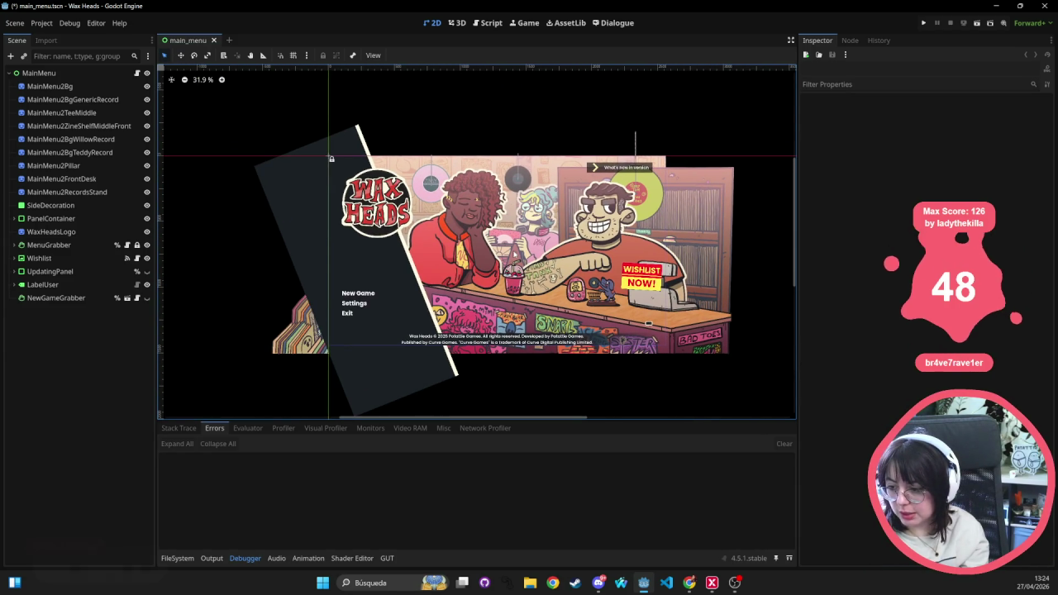
- Search 'phonogram' in Quick Open (Shift+Alt+O) and open phonogram_post.gd in the script editor
{"action": "key", "text": "ctrl+shift+o"}
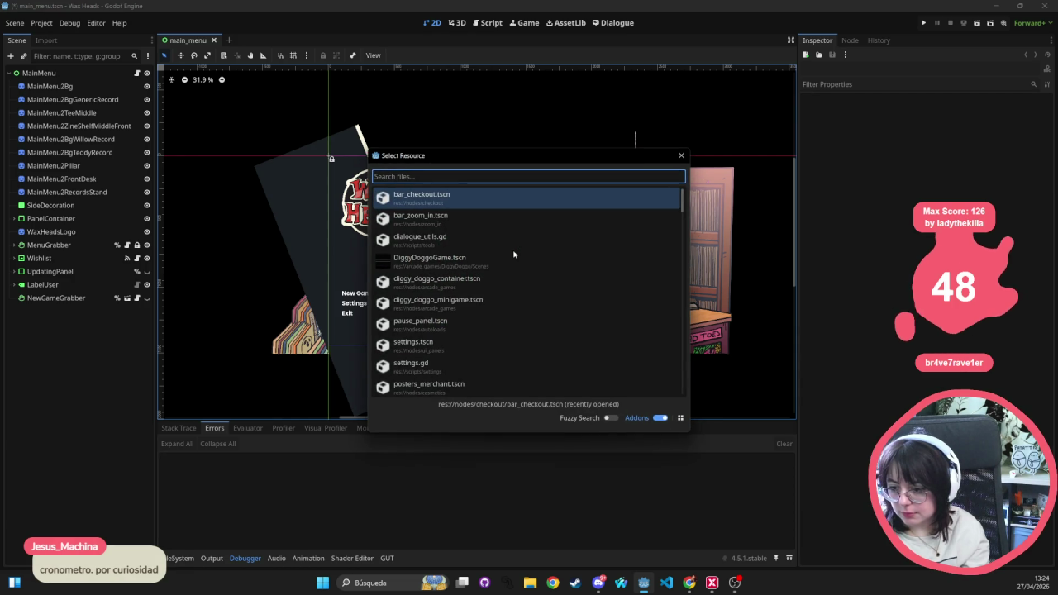
{"action": "key", "text": "Escape"}
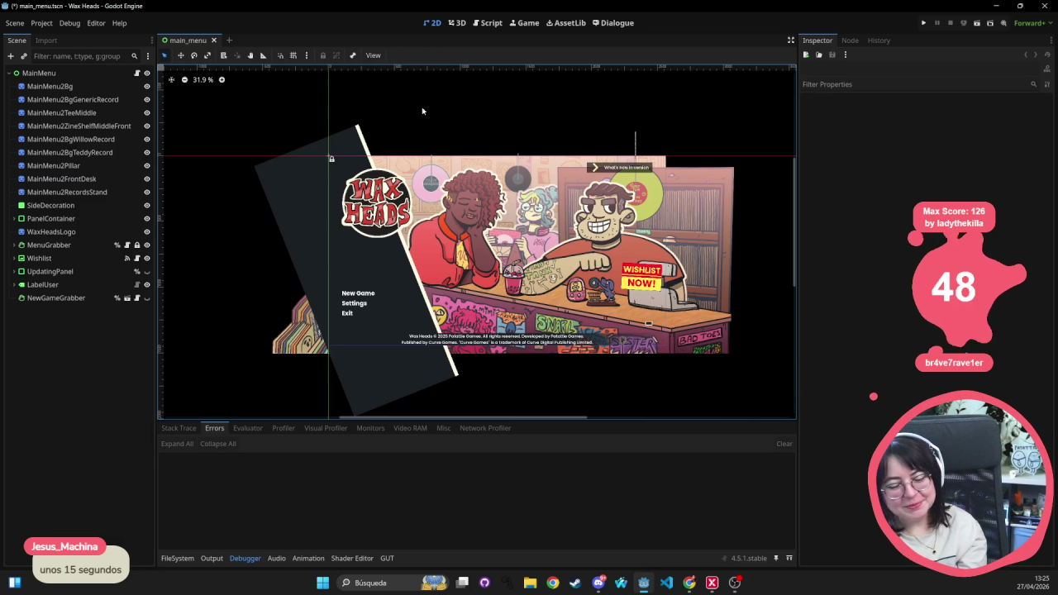
{"action": "left_click_drag", "start_coordinate": [396, 417], "coordinate": [411, 303]}
{"action": "key", "text": "alt+shift+o"}
{"action": "type", "text": "phonogram"}
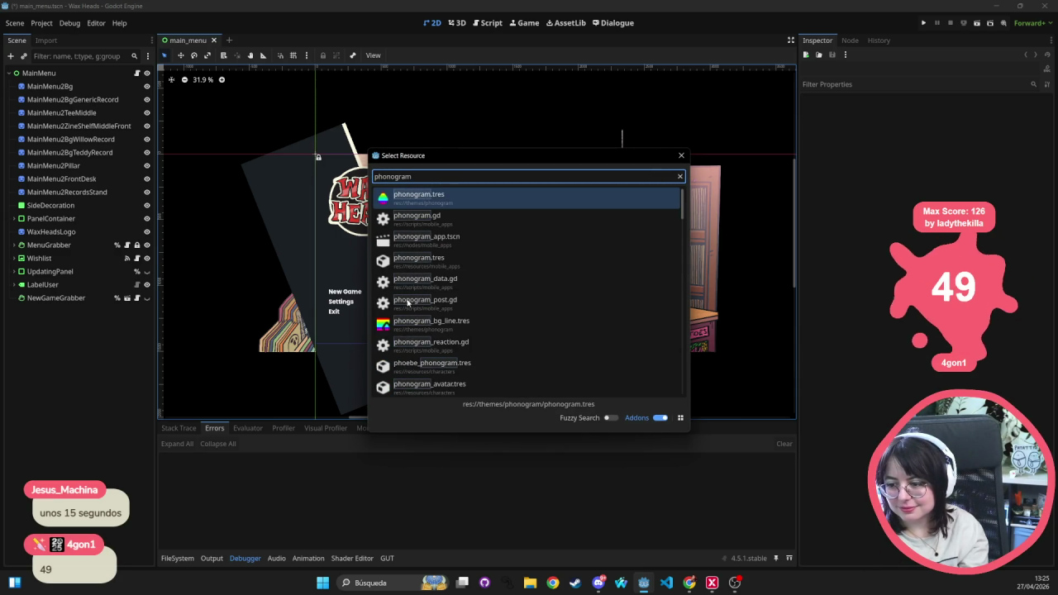
{"action": "key", "text": "Down"}
{"action": "key", "text": "Down"}
{"action": "key", "text": "Down"}
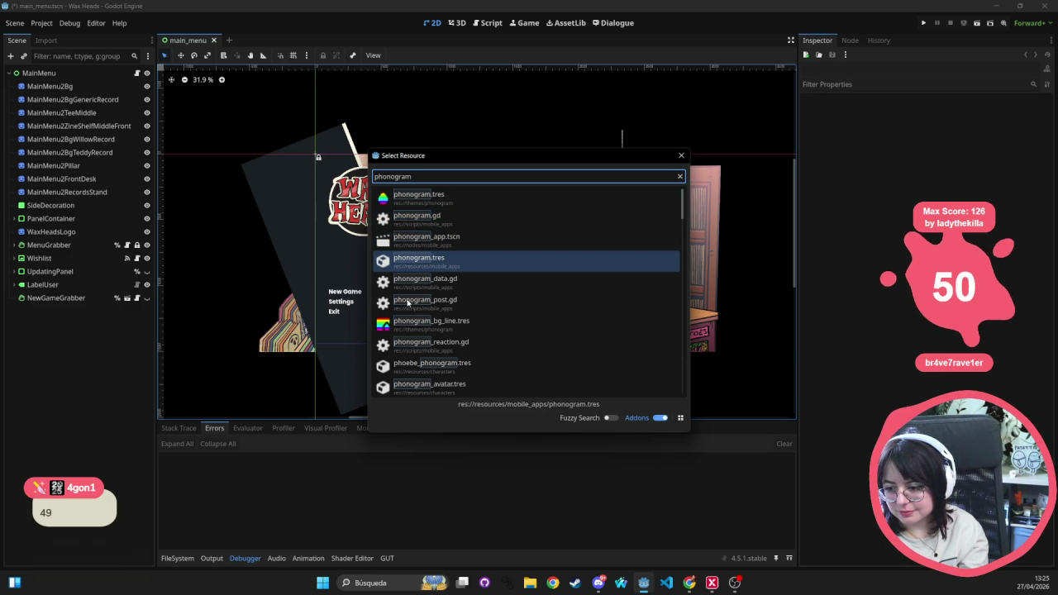
{"action": "key", "text": "Up"}
{"action": "key", "text": "Up"}
{"action": "key", "text": "Up"}
{"action": "key", "text": "Down"}
{"action": "key", "text": "Down"}
{"action": "key", "text": "Down"}
{"action": "key", "text": "Return"}
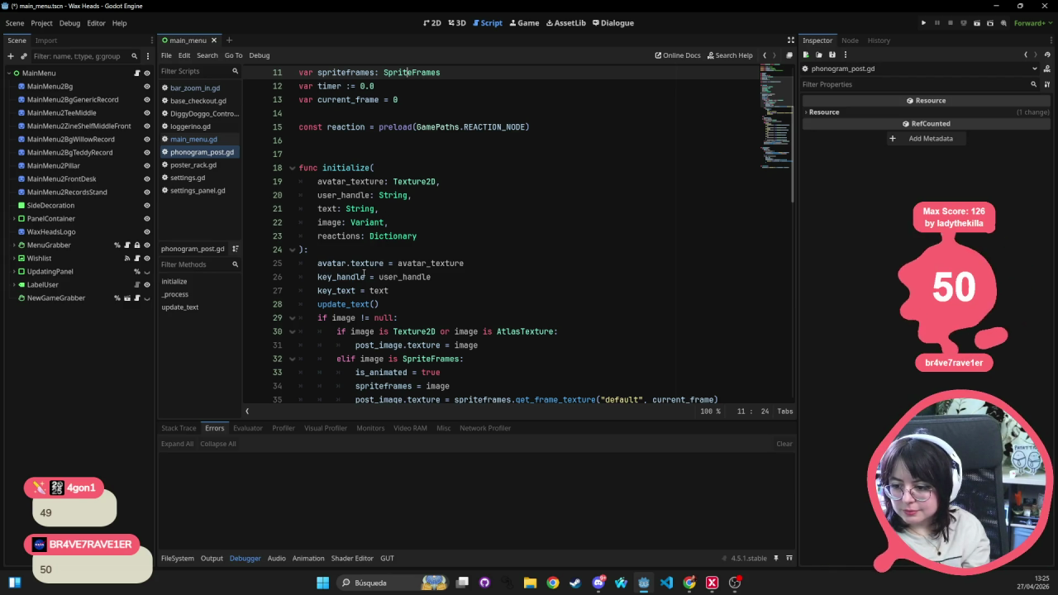
- Scroll through phonogram_post.gd, cancel a resource search, and switch over to Visual Studio Code
{"action": "scroll", "coordinate": [469, 290], "scroll_direction": "down", "scroll_amount": 4}
{"action": "scroll", "coordinate": [468, 290], "scroll_direction": "down", "scroll_amount": 10}
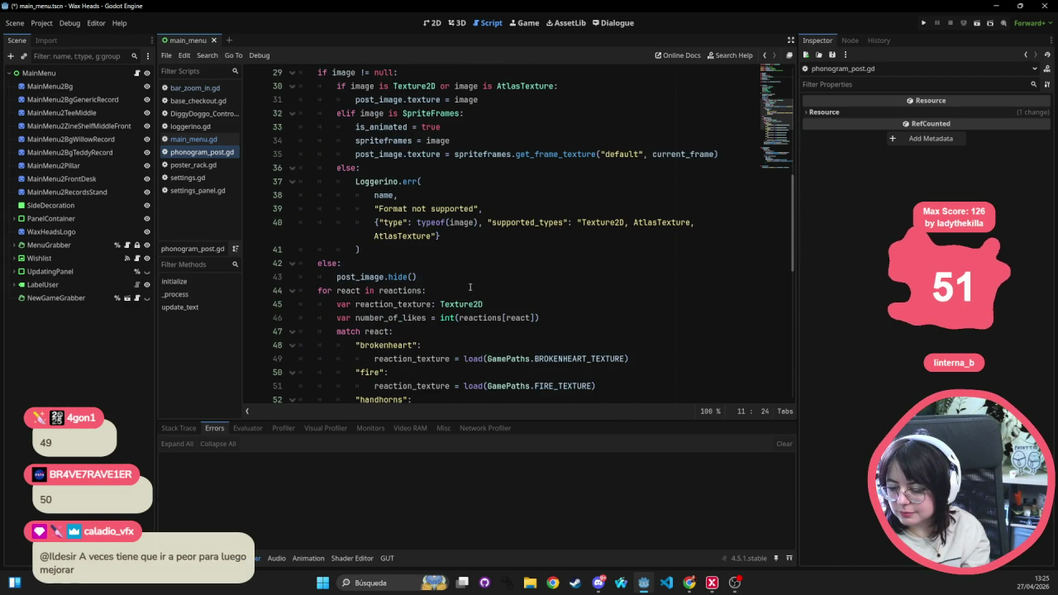
{"action": "left_click", "coordinate": [498, 155]}
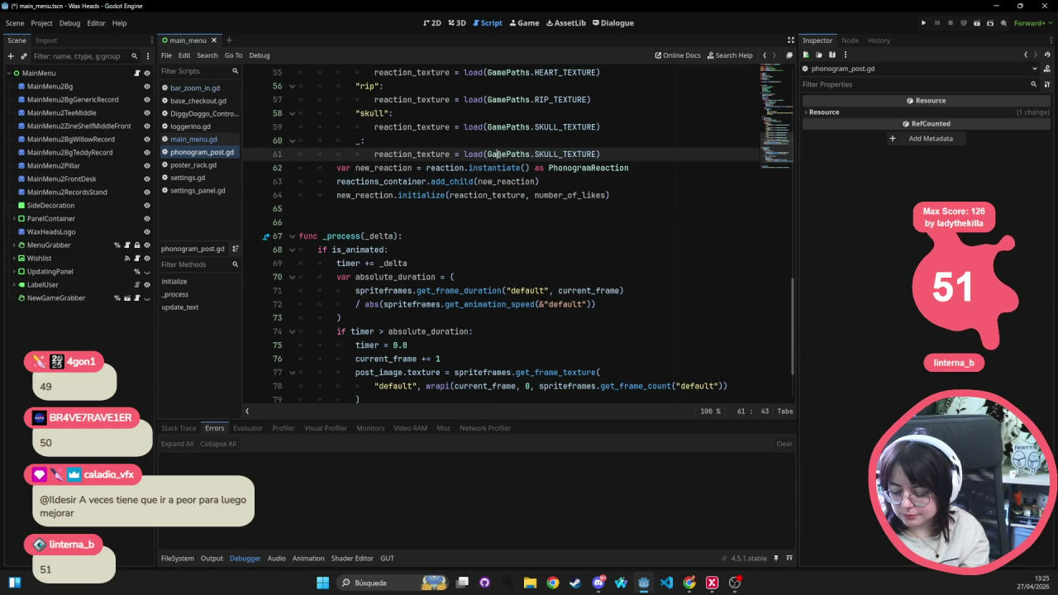
{"action": "key", "text": "shift+alt+o"}
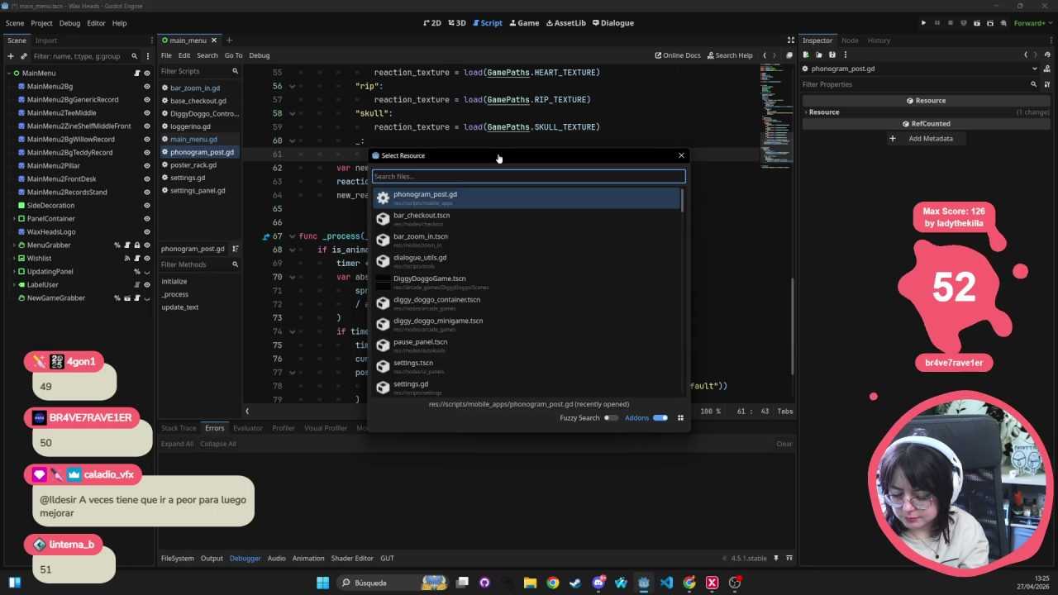
{"action": "type", "text": "p"}
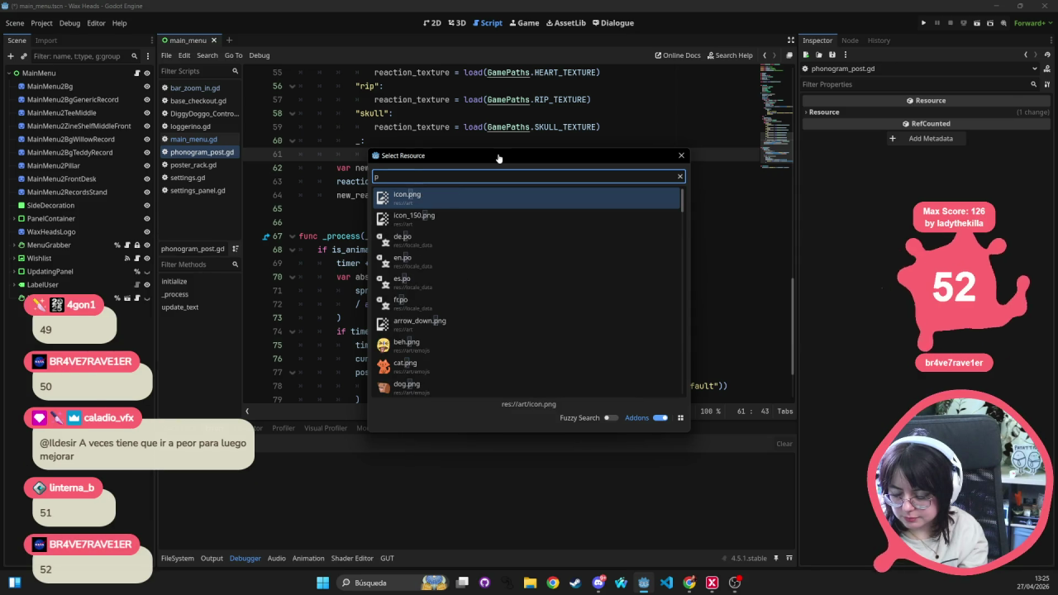
{"action": "key", "text": "Escape"}
{"action": "left_click", "coordinate": [669, 583]}
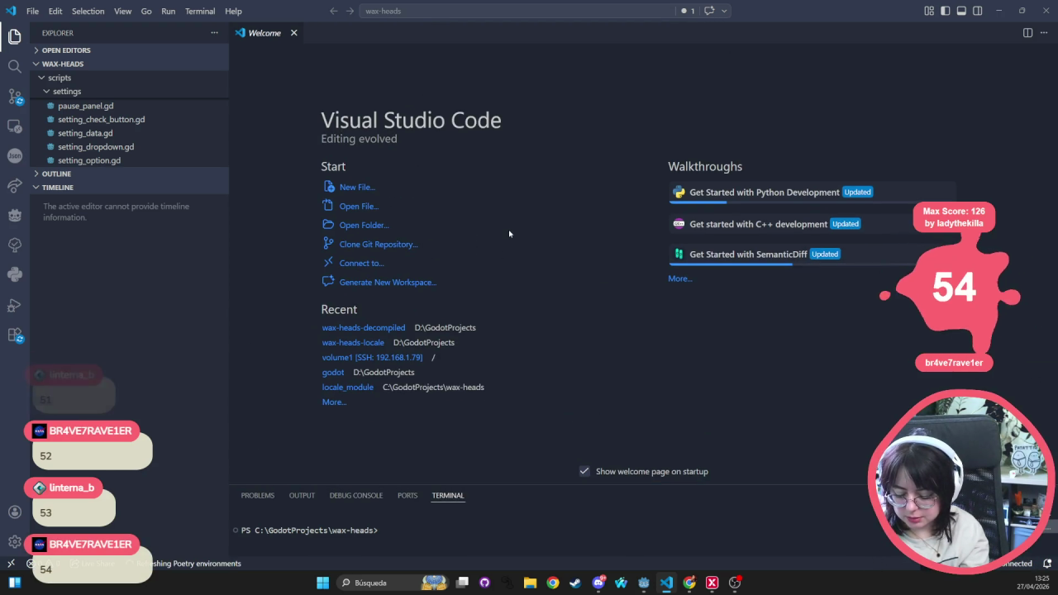
- Search the project for passed_phonogram, then passed_dialogue, with the *.dialogue include filter cleared
{"action": "key", "text": "ctrl+shift+f"}
{"action": "type", "text": "passed_fp"}
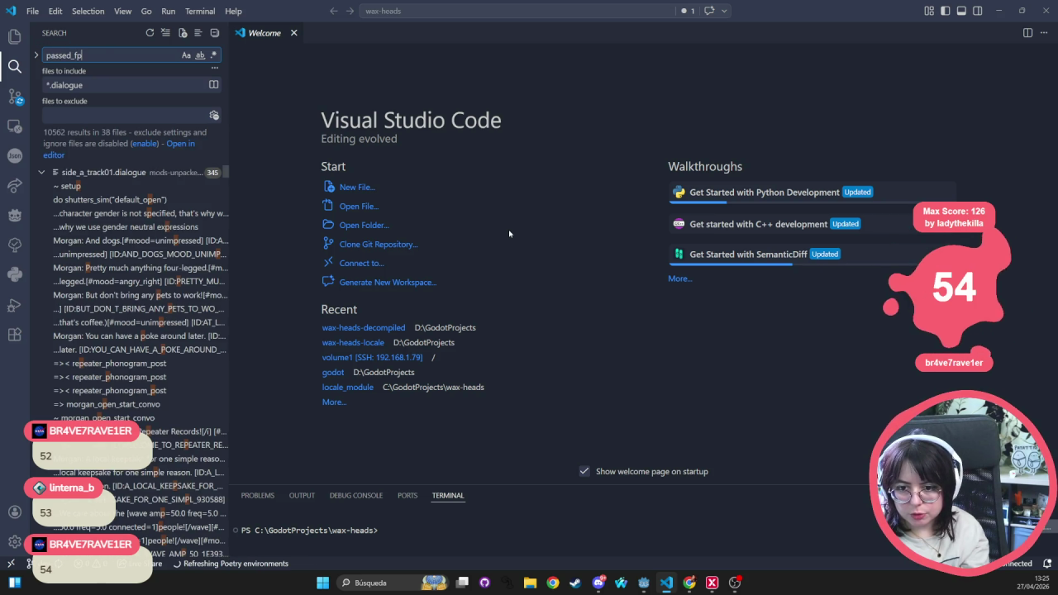
{"action": "key", "text": "BackSpace"}
{"action": "type", "text": "phonogra"}
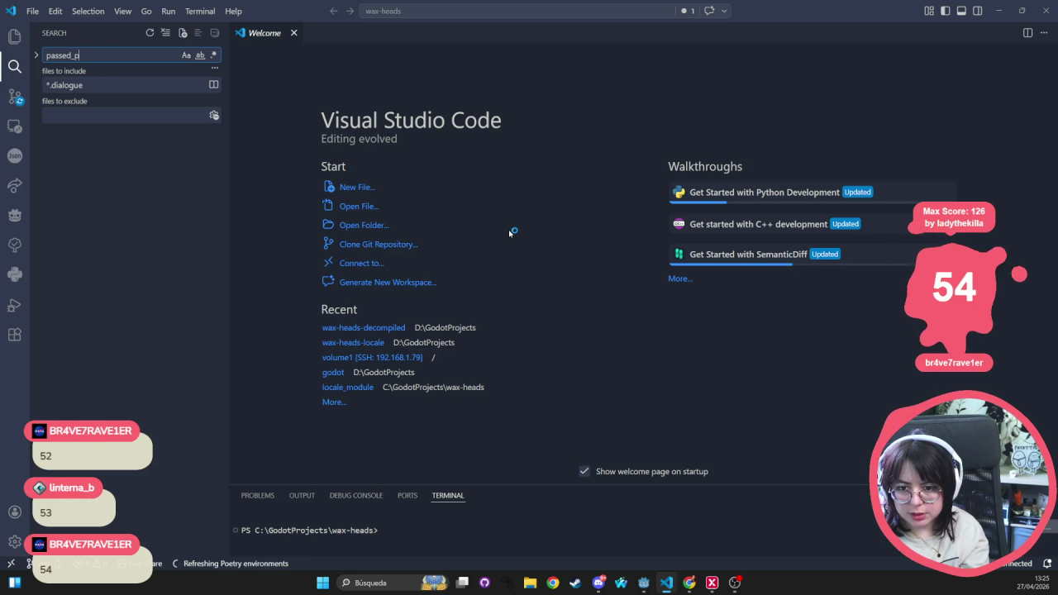
{"action": "type", "text": "m"}
{"action": "key", "text": "Tab"}
{"action": "key", "text": "BackSpace"}
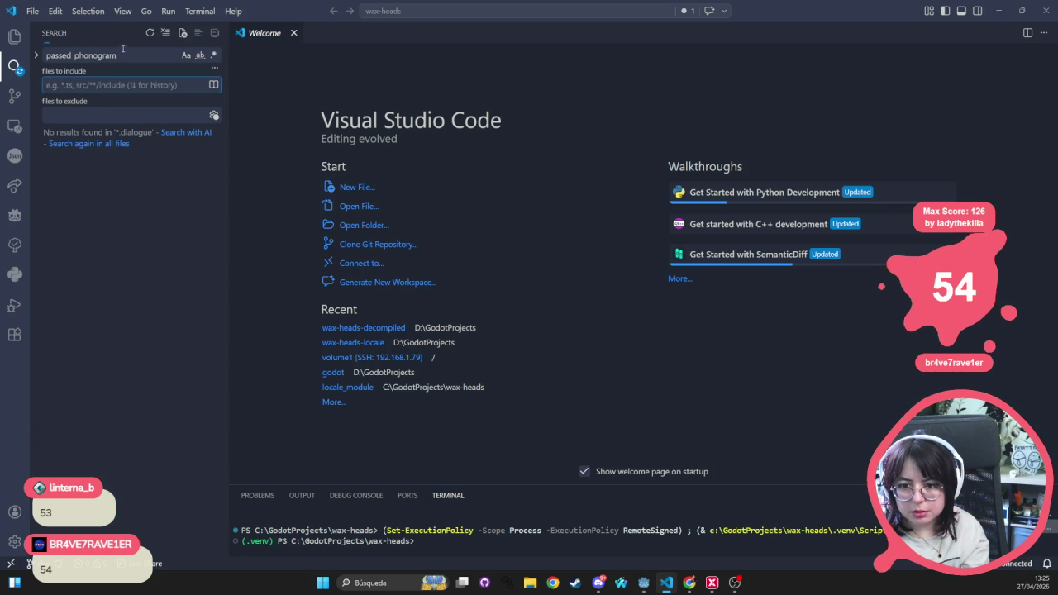
{"action": "left_click_drag", "start_coordinate": [76, 55], "coordinate": [120, 55]}
{"action": "type", "text": "dia"}
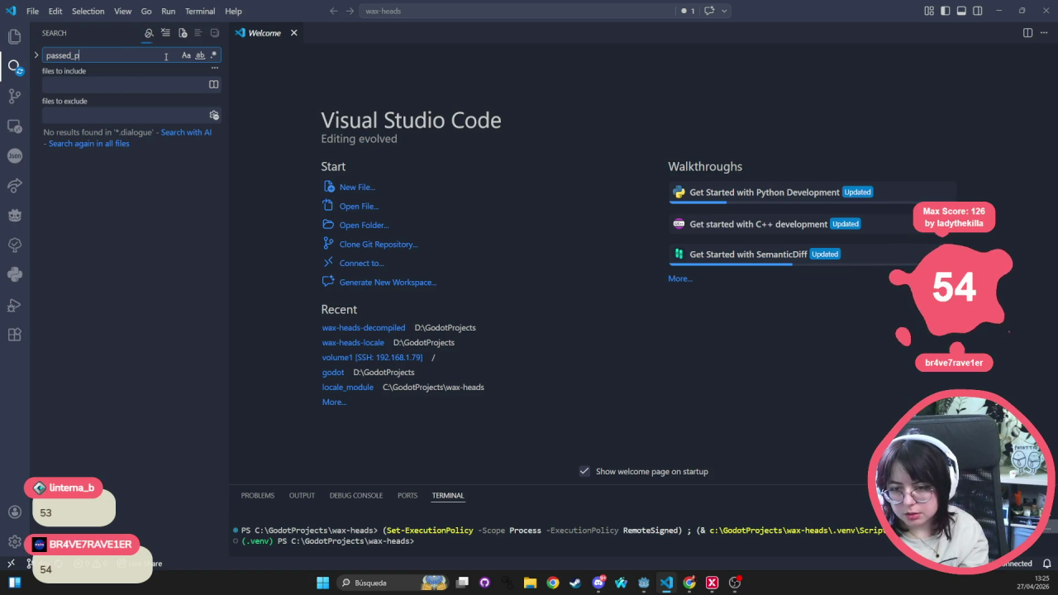
{"action": "type", "text": "logue"}
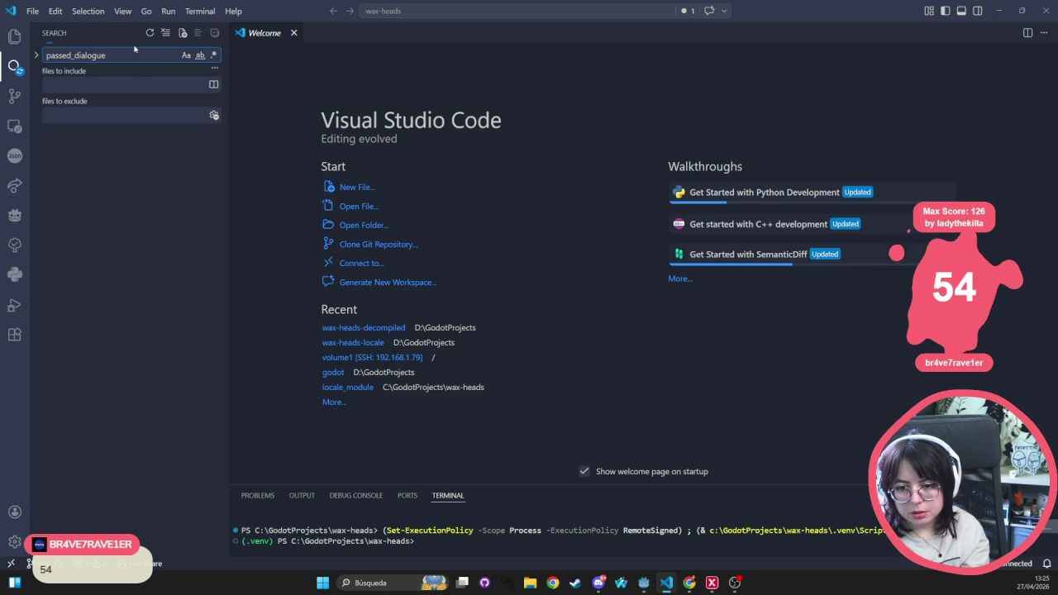
- Change the search query to load_dialogue, then look up phonogram.gd in the file finder
{"action": "key", "text": "ctrl+a"}
{"action": "type", "text": "dialogue"}
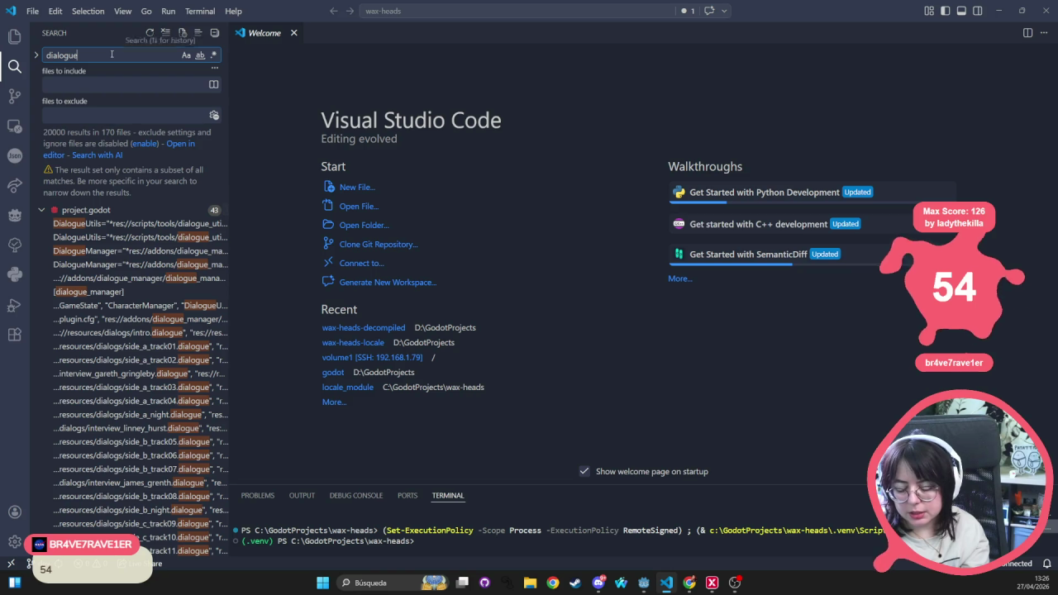
{"action": "key", "text": "ctrl+a"}
{"action": "type", "text": "phonogram"}
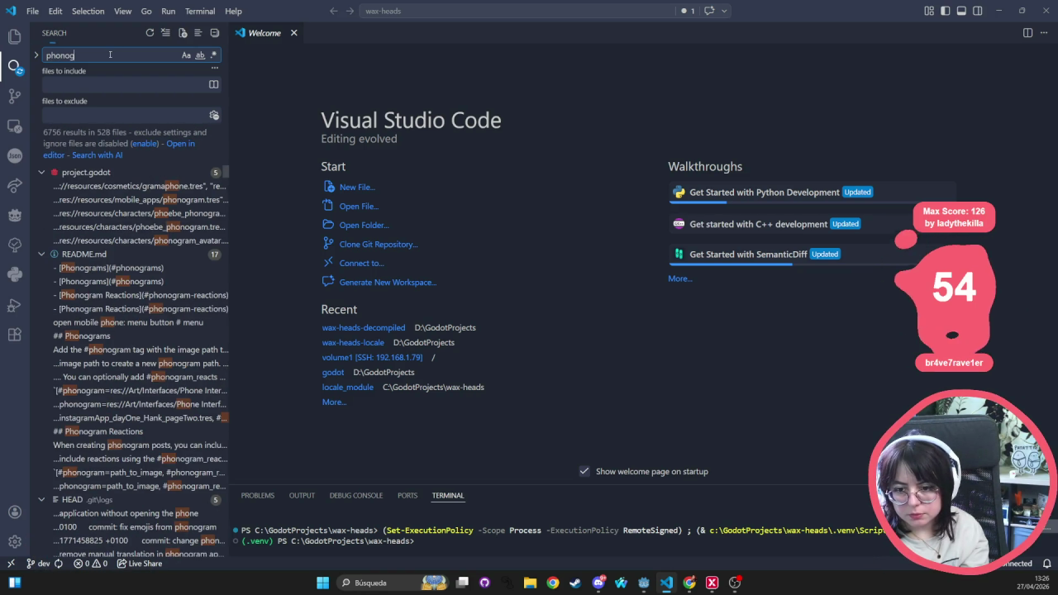
{"action": "type", "text": "load_p"}
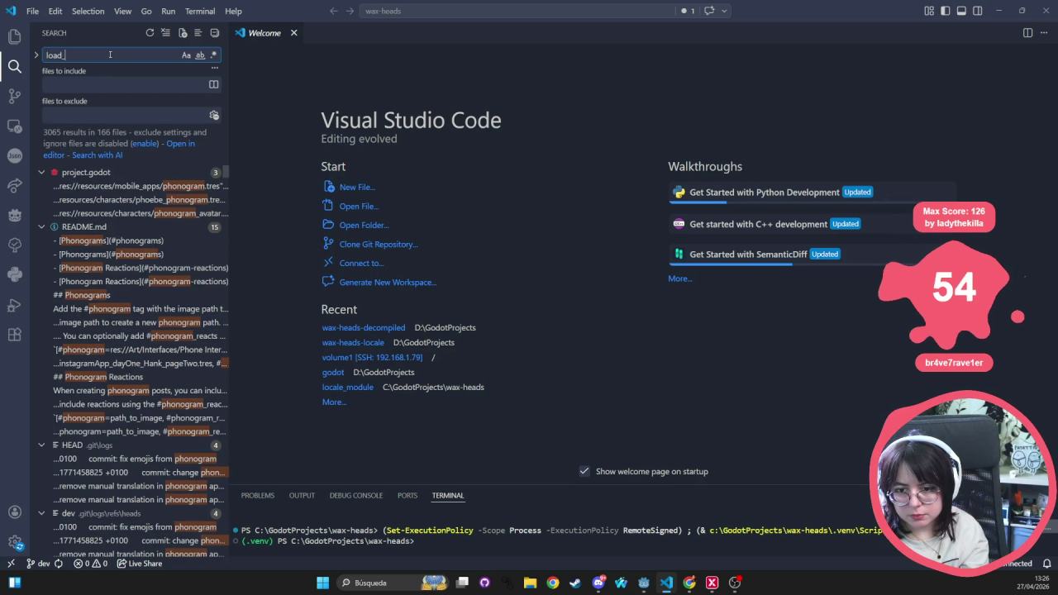
{"action": "key", "text": "BackSpace"}
{"action": "type", "text": "dialog"}
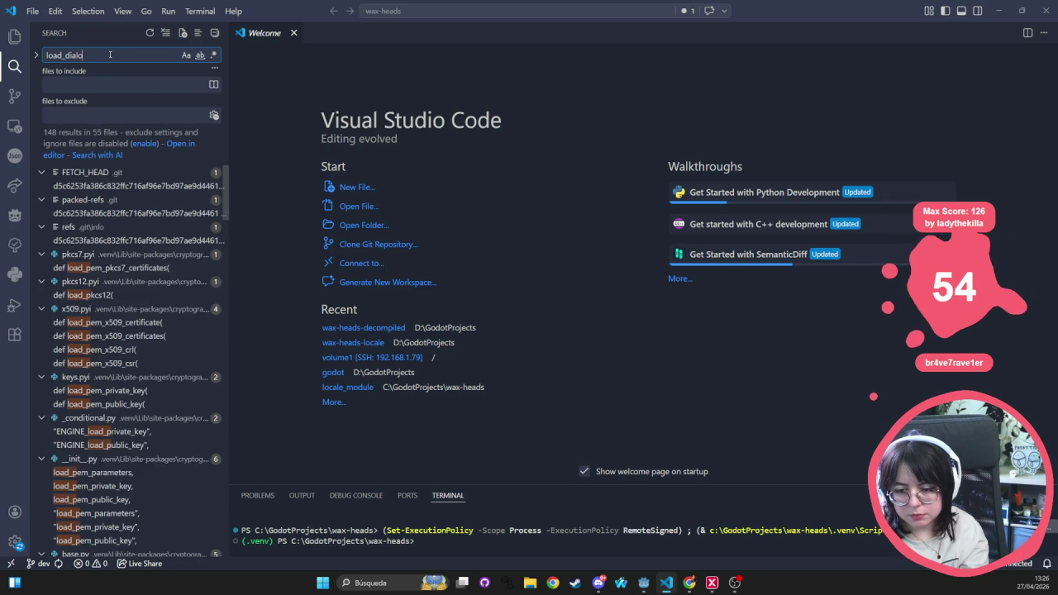
{"action": "type", "text": "ue"}
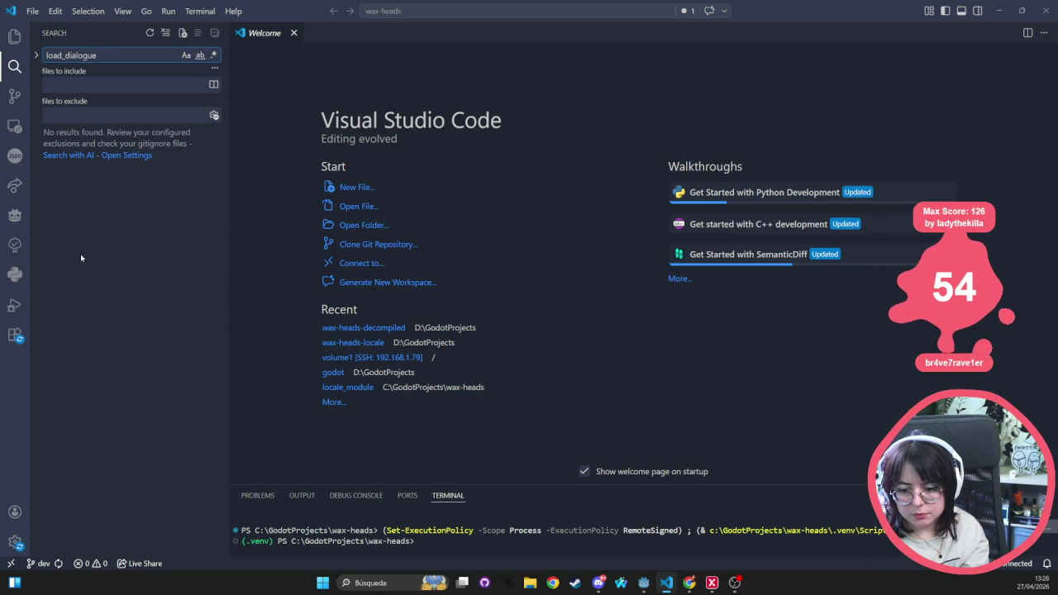
{"action": "key", "text": "ctrl+a"}
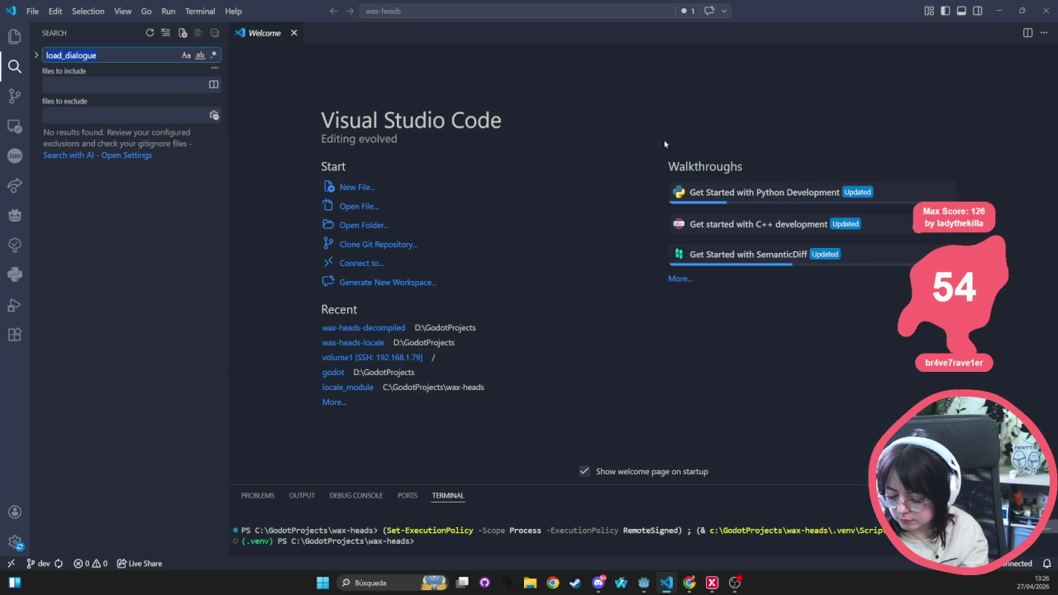
{"action": "key", "text": "ctrl+p"}
{"action": "type", "text": "phonogram.gd"}
- Open phonogram.gd and scroll down through its functions
{"action": "key", "text": "Return"}
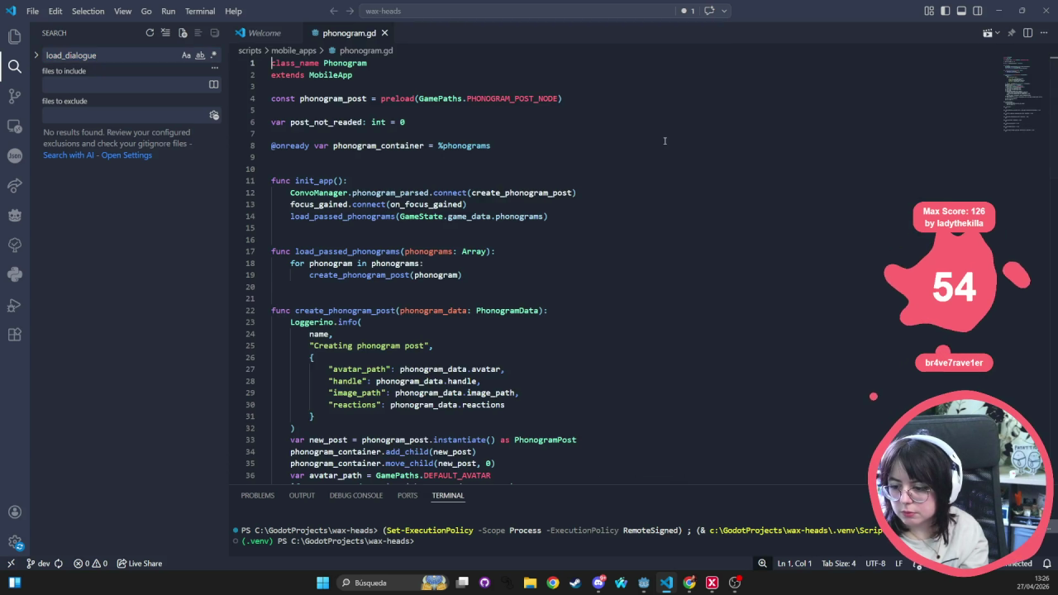
{"action": "left_click_drag", "start_coordinate": [665, 145], "coordinate": [665, 134]}
{"action": "scroll", "coordinate": [602, 196], "scroll_direction": "down", "scroll_amount": 5}
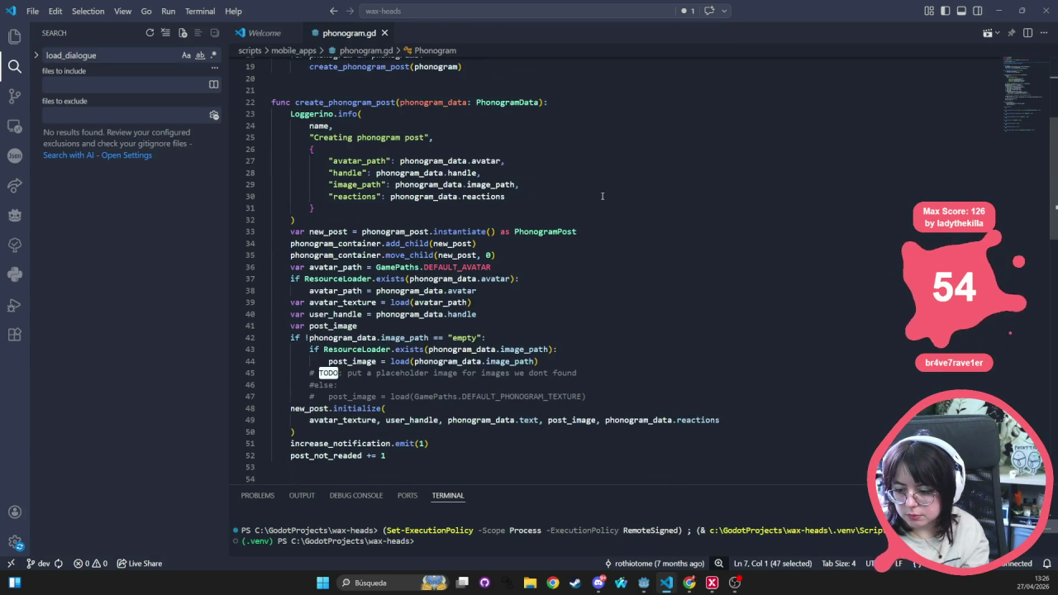
{"action": "scroll", "coordinate": [486, 230], "scroll_direction": "down", "scroll_amount": 2}
{"action": "mouse_move", "coordinate": [376, 327]}
{"action": "left_click", "coordinate": [627, 462]}
{"action": "scroll", "coordinate": [424, 343], "scroll_direction": "down", "scroll_amount": 1}
- Delete the commented-out TODO placeholder lines and save phonogram.gd
{"action": "mouse_move", "coordinate": [605, 292]}
{"action": "left_mouse_down"}
{"action": "mouse_move", "coordinate": [330, 287]}
{"action": "mouse_move", "coordinate": [195, 272]}
{"action": "left_mouse_up"}
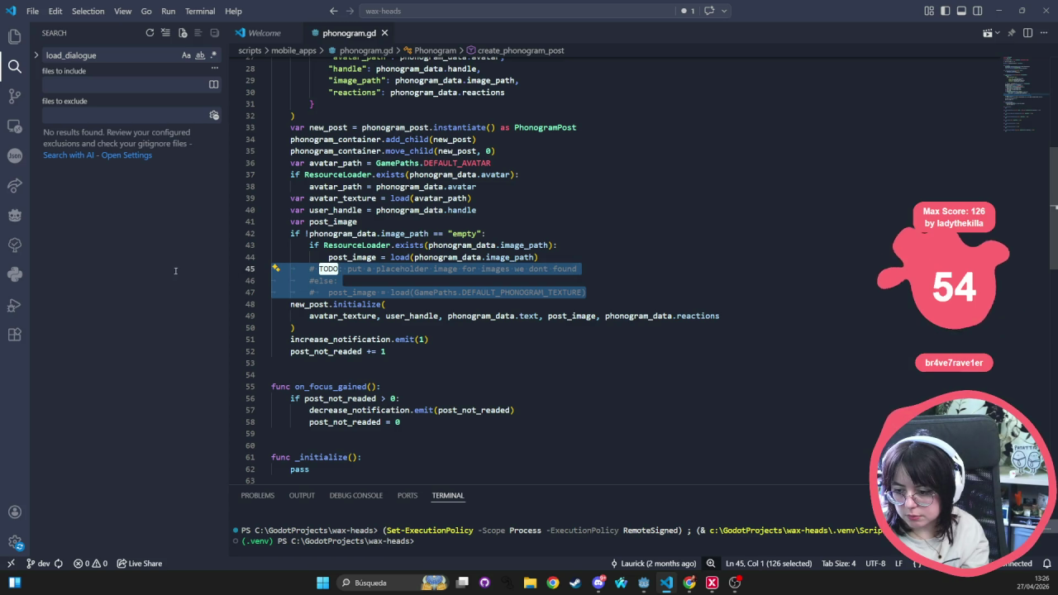
{"action": "key", "text": "BackSpace"}
{"action": "key", "text": "BackSpace"}
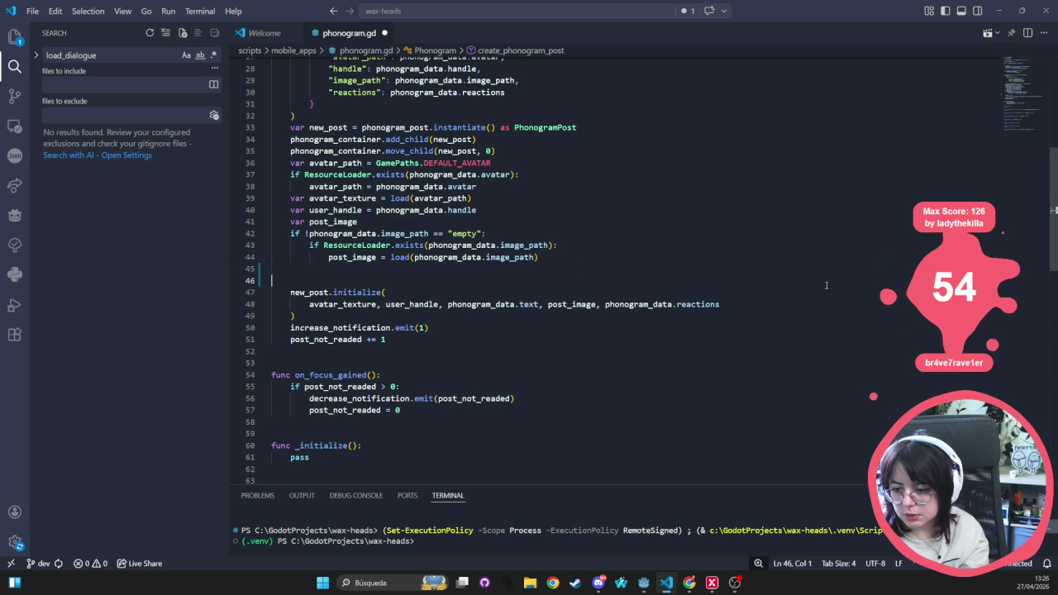
{"action": "scroll", "coordinate": [827, 260], "scroll_direction": "down", "scroll_amount": 10}
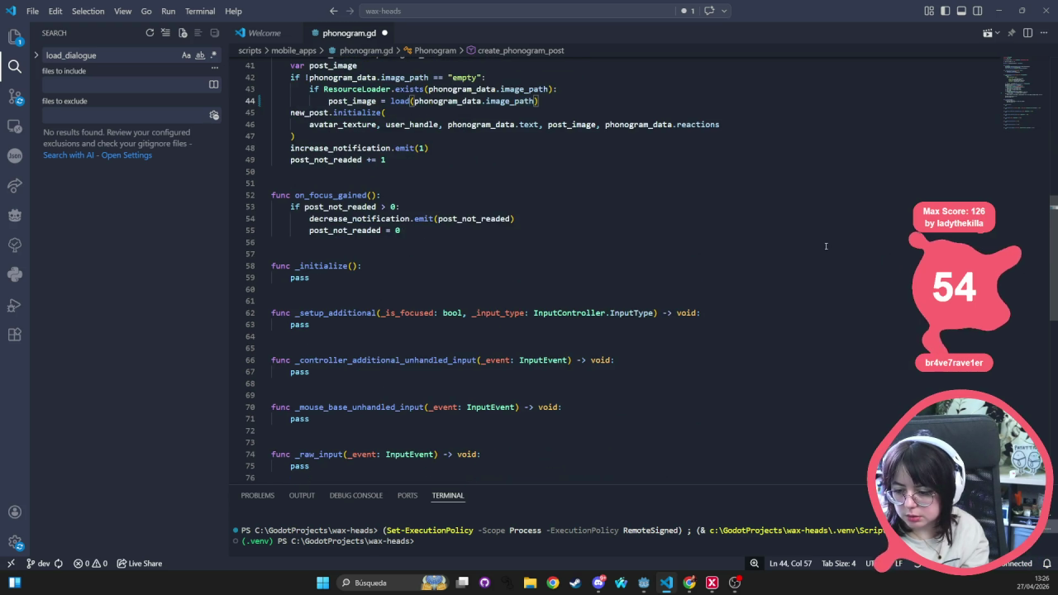
{"action": "key", "text": "ctrl+s"}
{"action": "scroll", "coordinate": [801, 252], "scroll_direction": "up", "scroll_amount": 9}
{"action": "scroll", "coordinate": [798, 251], "scroll_direction": "up", "scroll_amount": 8}
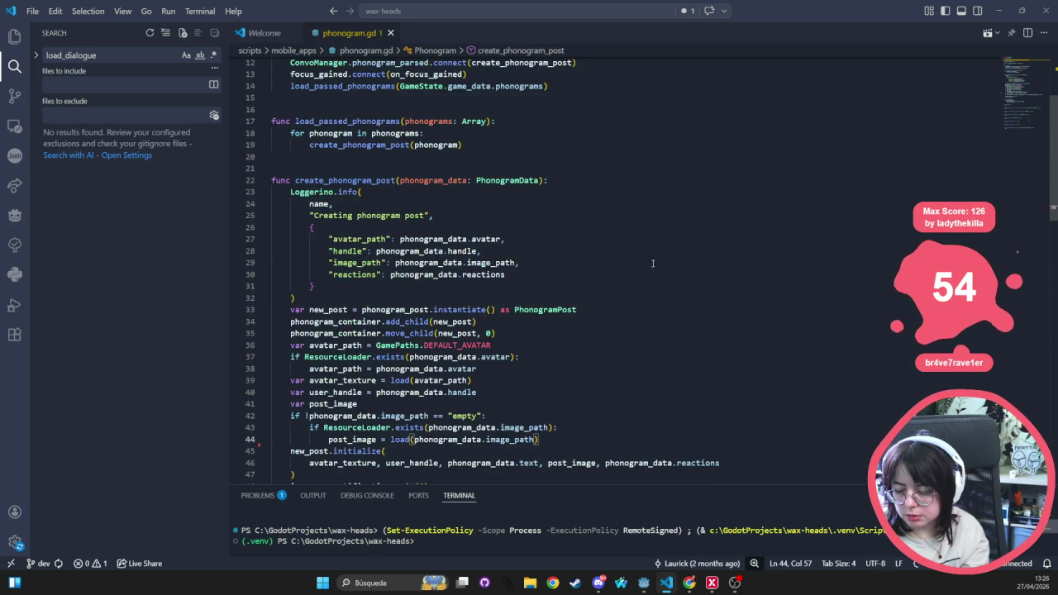
- Join 'extends MobileApp' onto the class_name line and save the script
{"action": "left_click", "coordinate": [284, 99]}
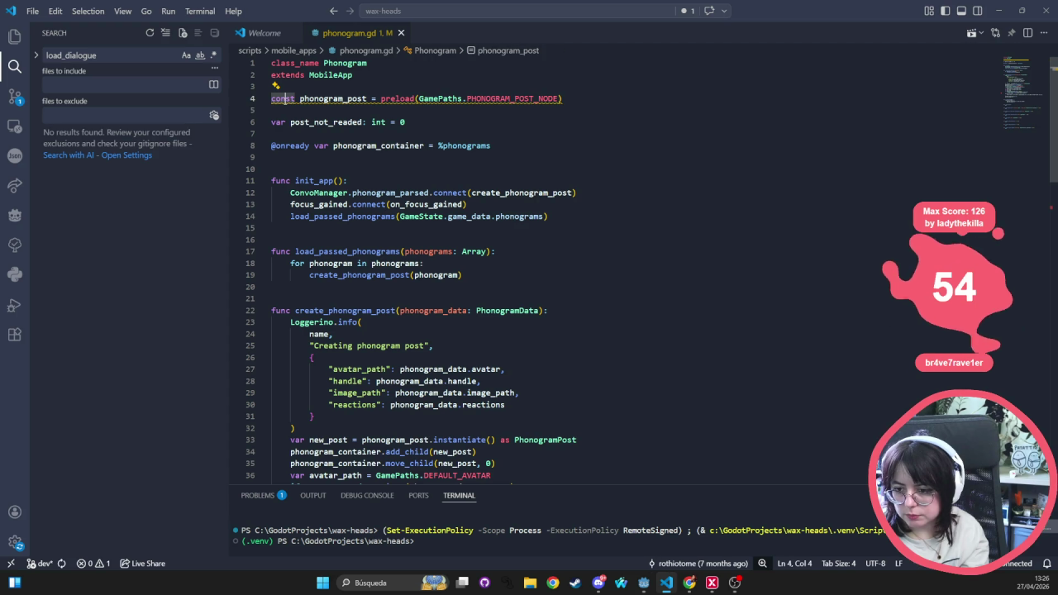
{"action": "key", "text": "alt"}
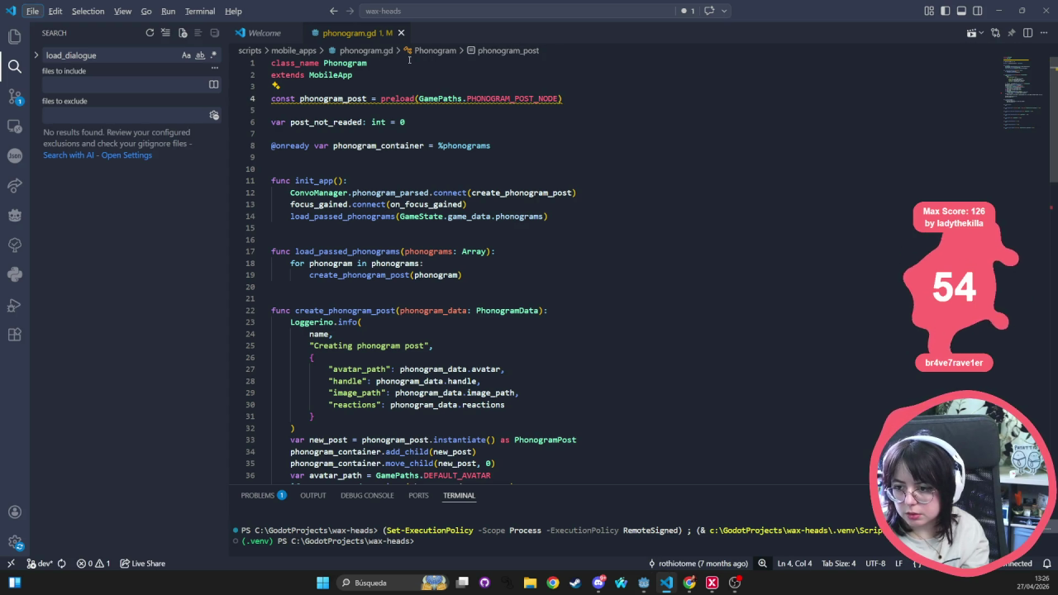
{"action": "left_click", "coordinate": [408, 62]}
{"action": "key", "text": "Delete"}
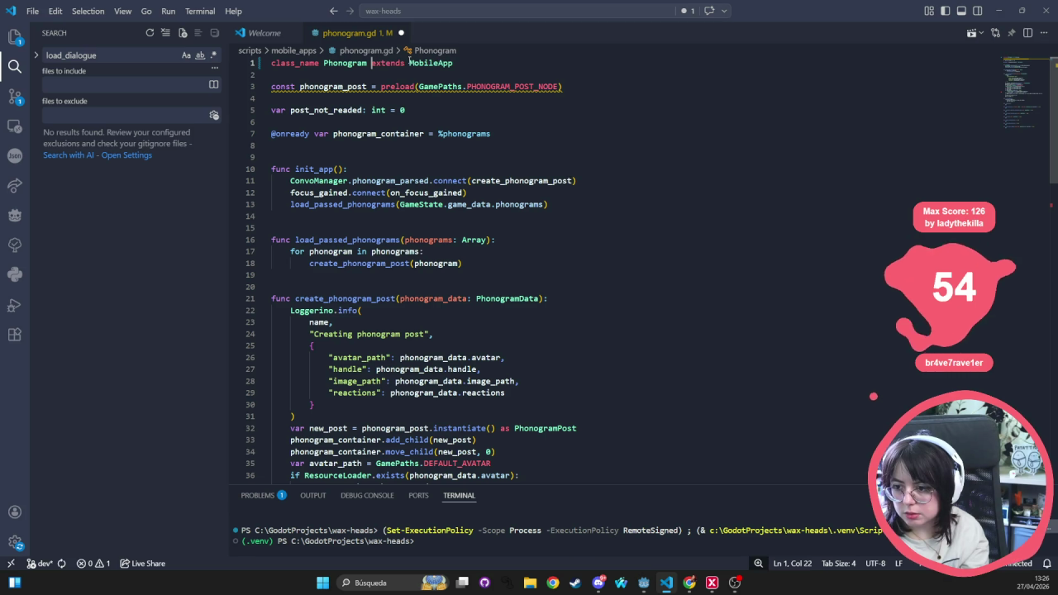
{"action": "left_click", "coordinate": [348, 169]}
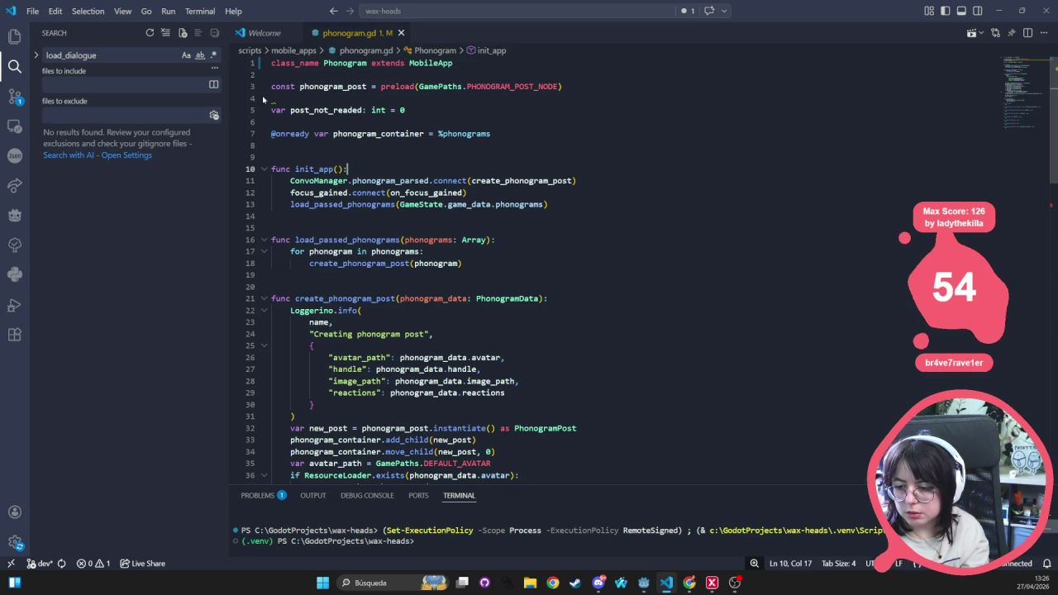
{"action": "key", "text": "ctrl+s"}
- Rename the phonogram_post constant to PHONOGRAM_POST_NODE at its definition and on line 32
{"action": "double_click", "coordinate": [348, 88]}
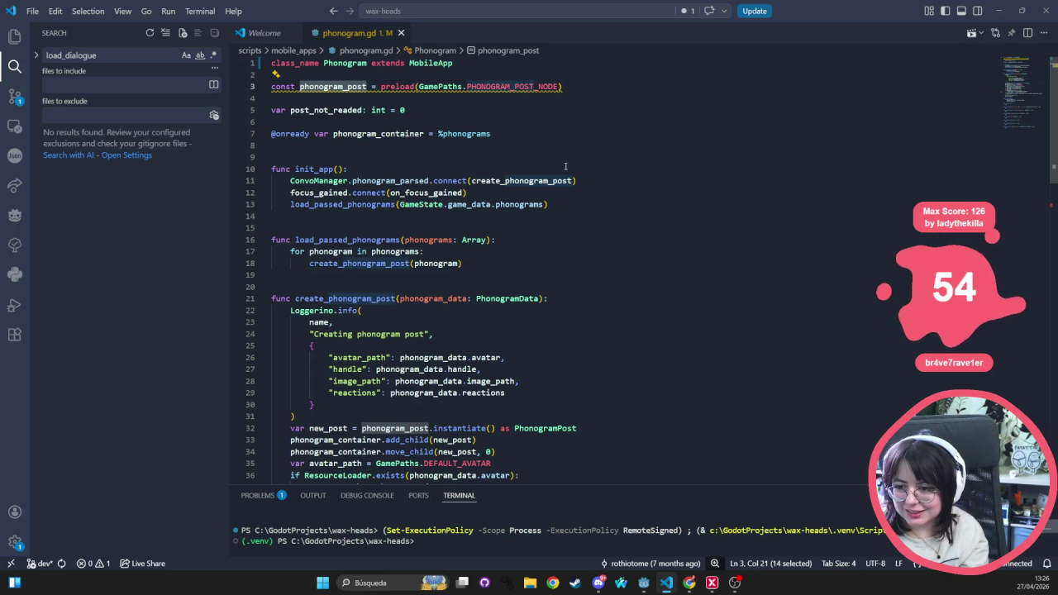
{"action": "type", "text": "PHONOGRAM_PO"}
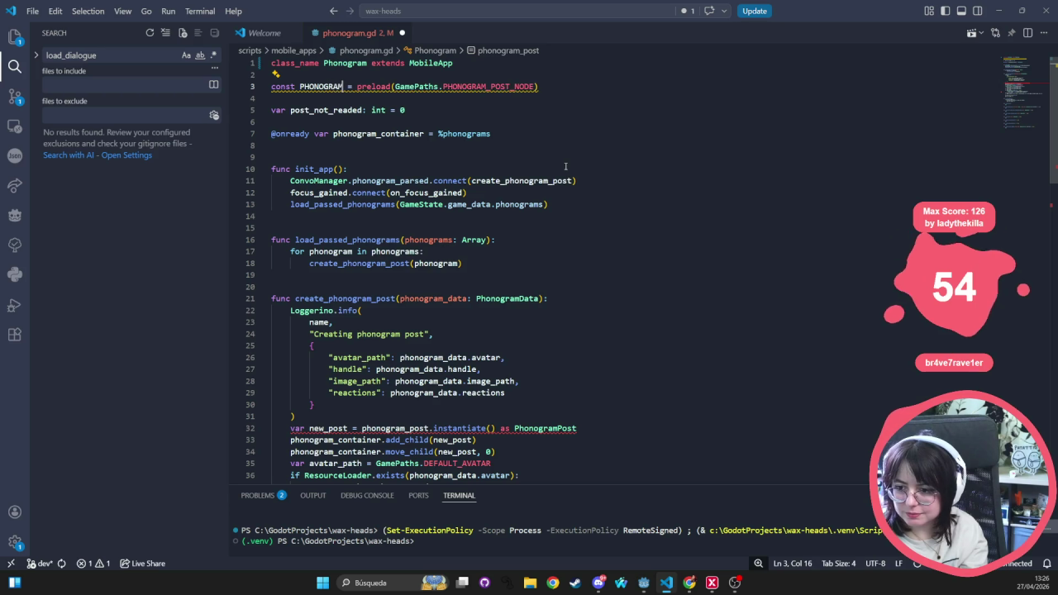
{"action": "type", "text": "ST"}
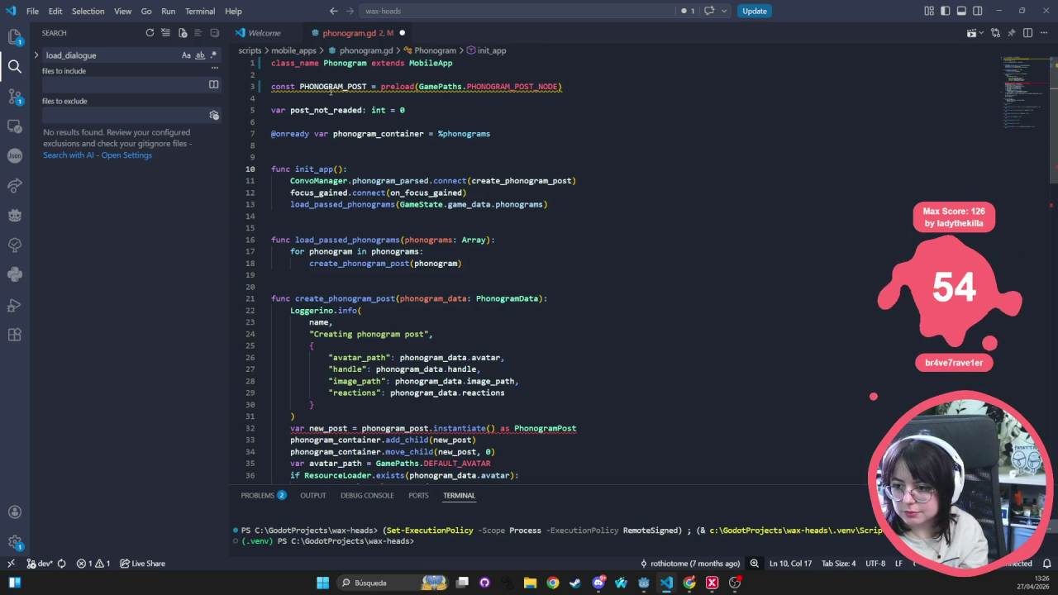
{"action": "double_click", "coordinate": [330, 87]}
{"action": "key", "text": "ctrl+c"}
{"action": "double_click", "coordinate": [395, 428]}
{"action": "key", "text": "ctrl+v"}
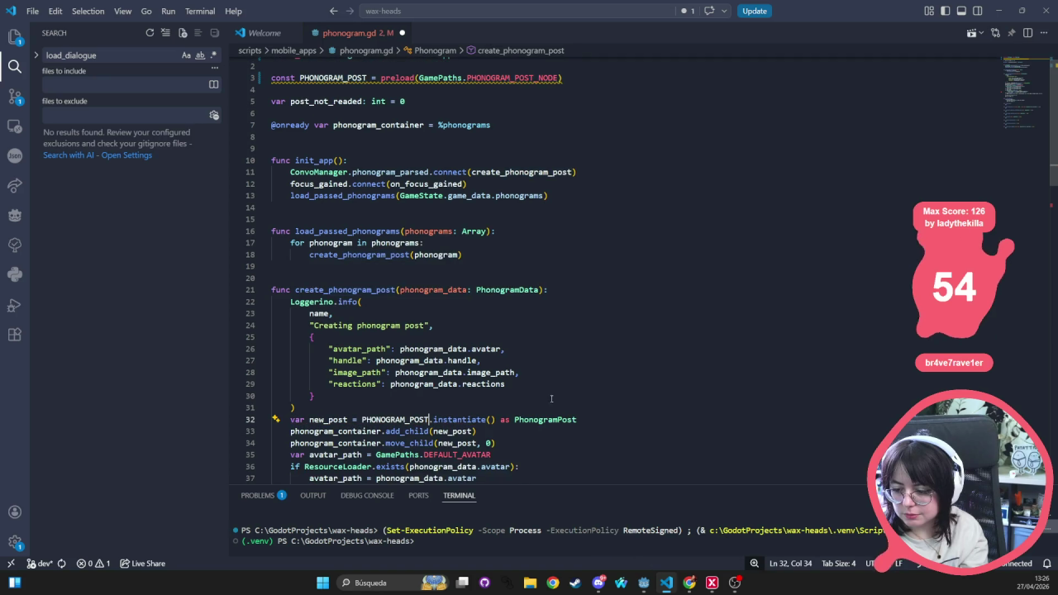
{"action": "key", "text": "F12"}
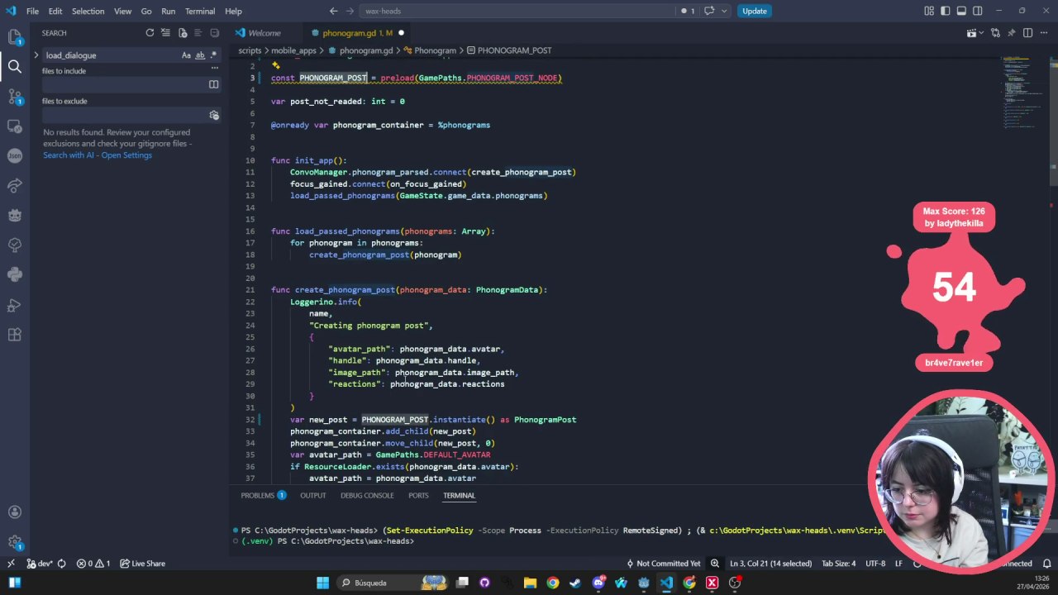
{"action": "key", "text": "ctrl+d"}
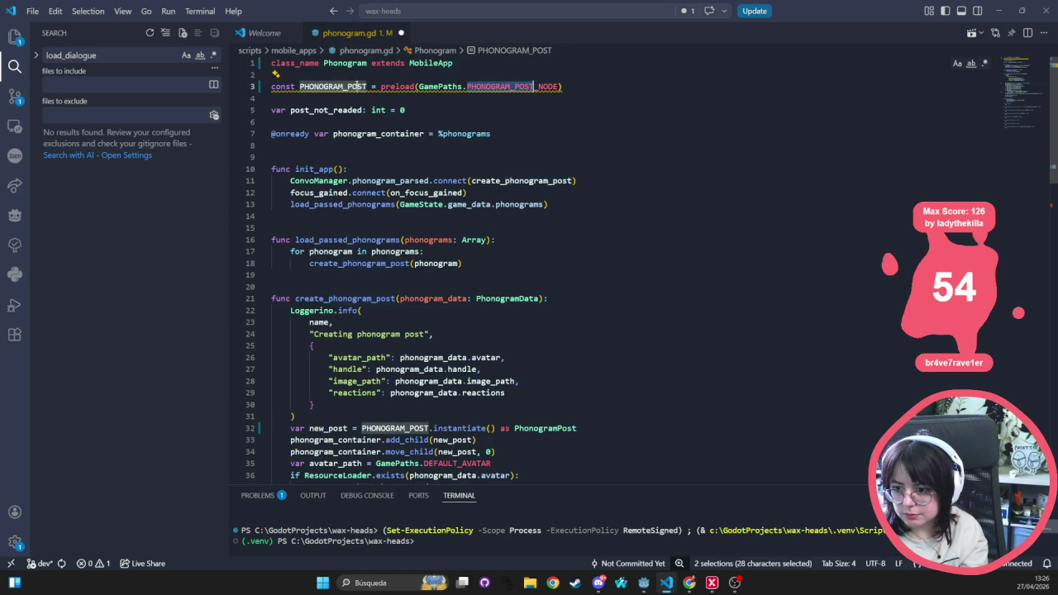
{"action": "key", "text": "Escape"}
{"action": "key", "text": "BackSpace"}
{"action": "key", "text": "BackSpace"}
{"action": "key", "text": "BackSpace"}
{"action": "type", "text": "NODE"}
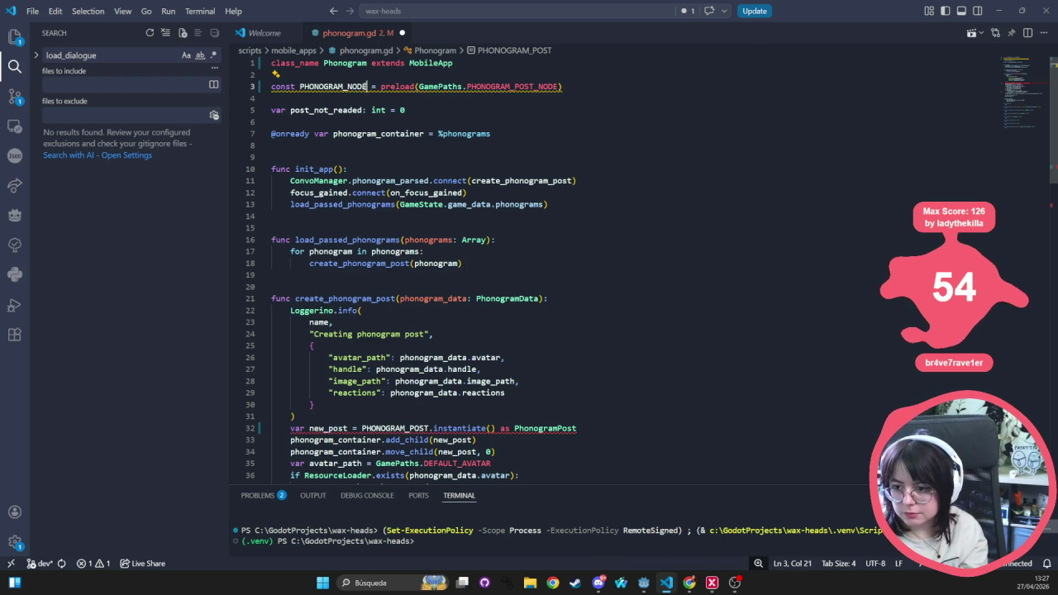
{"action": "left_click_drag", "start_coordinate": [411, 429], "coordinate": [430, 428]}
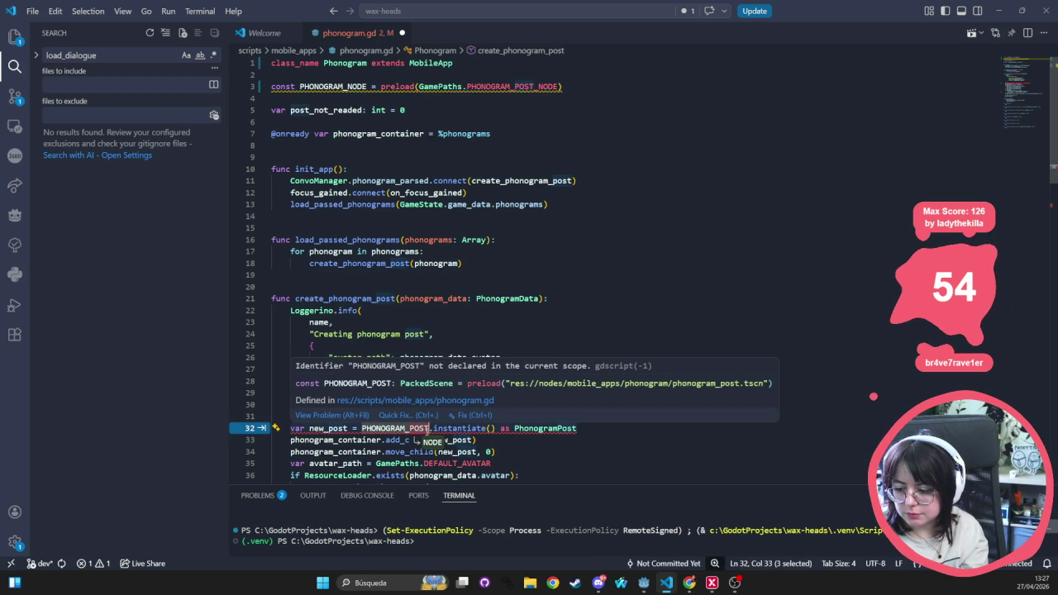
{"action": "type", "text": "NODE"}
- Review the uses of phonogram_data and select the load_passed_phonograms function name
{"action": "left_click", "coordinate": [447, 348]}
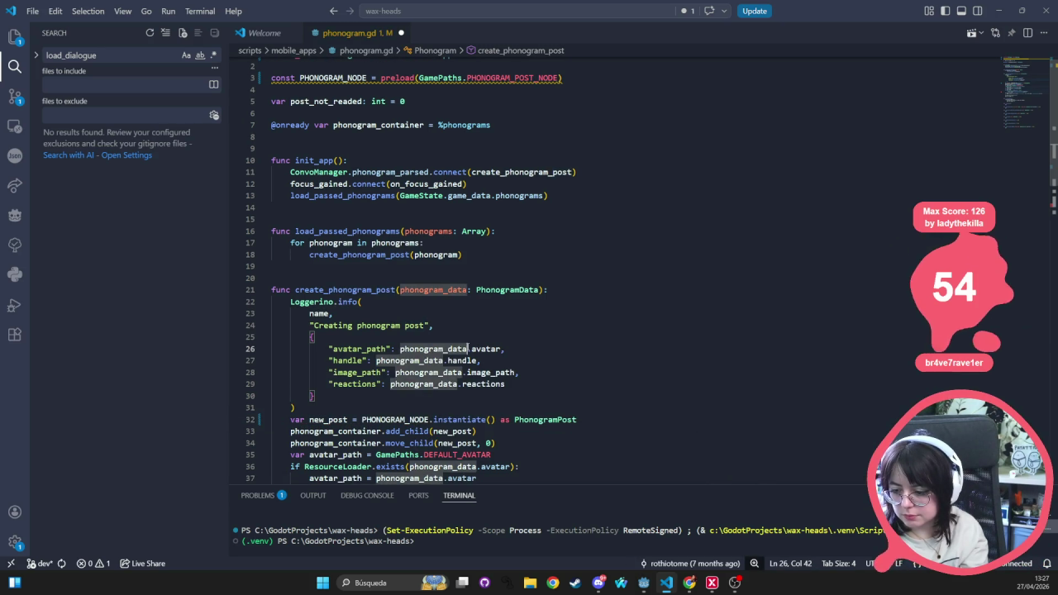
{"action": "scroll", "coordinate": [480, 355], "scroll_direction": "down", "scroll_amount": 7}
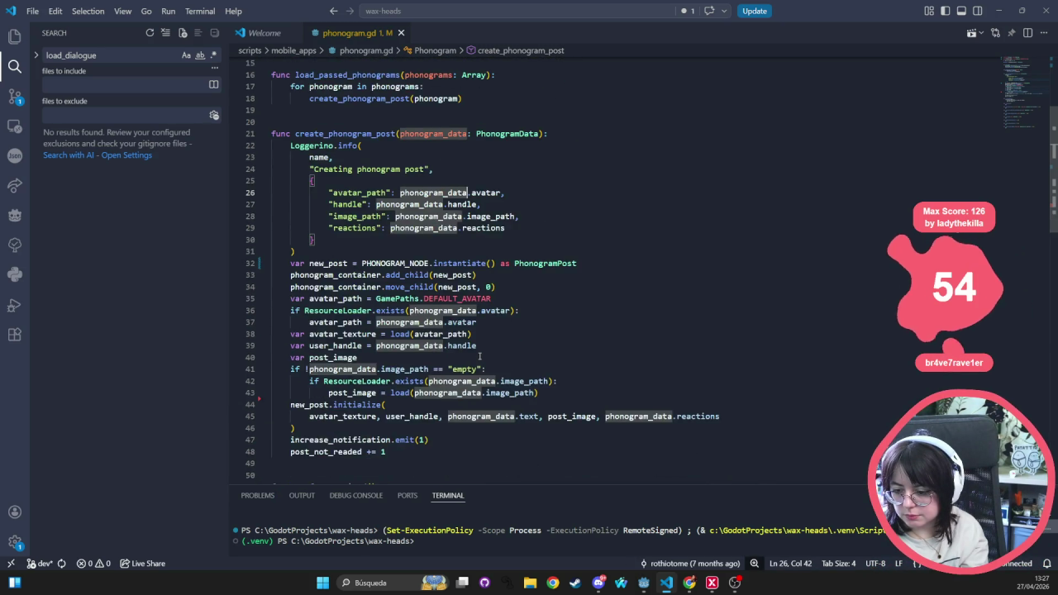
{"action": "scroll", "coordinate": [479, 355], "scroll_direction": "down", "scroll_amount": 15}
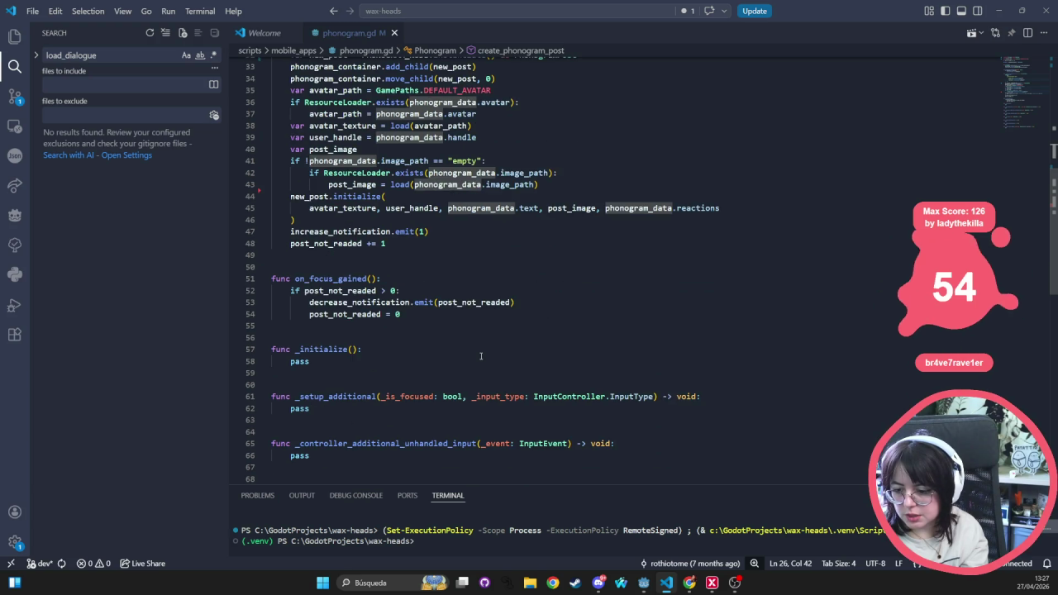
{"action": "scroll", "coordinate": [478, 340], "scroll_direction": "up", "scroll_amount": 10}
{"action": "scroll", "coordinate": [483, 334], "scroll_direction": "up", "scroll_amount": 13}
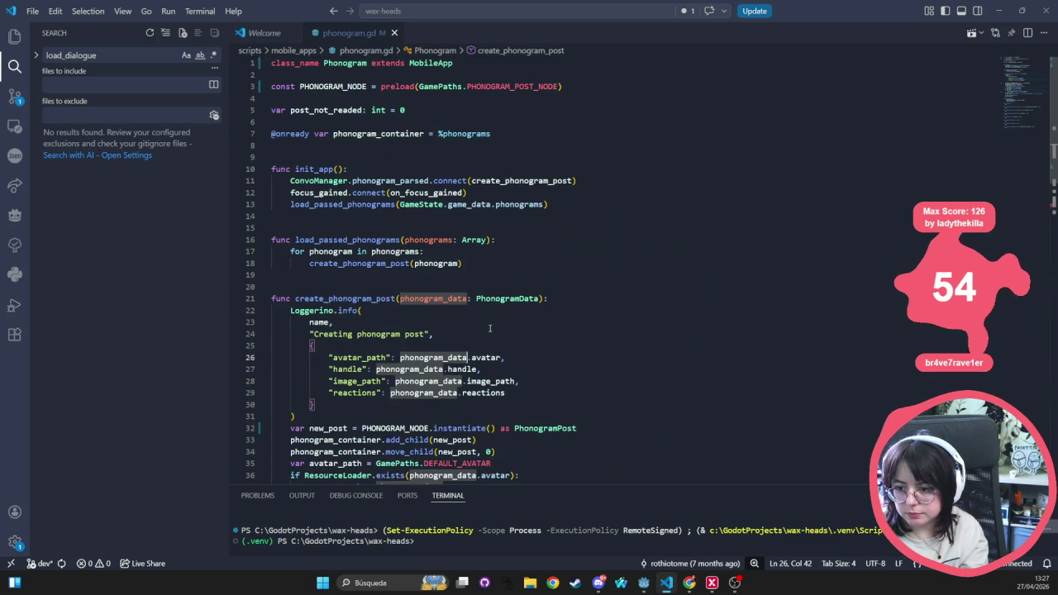
{"action": "double_click", "coordinate": [344, 240]}
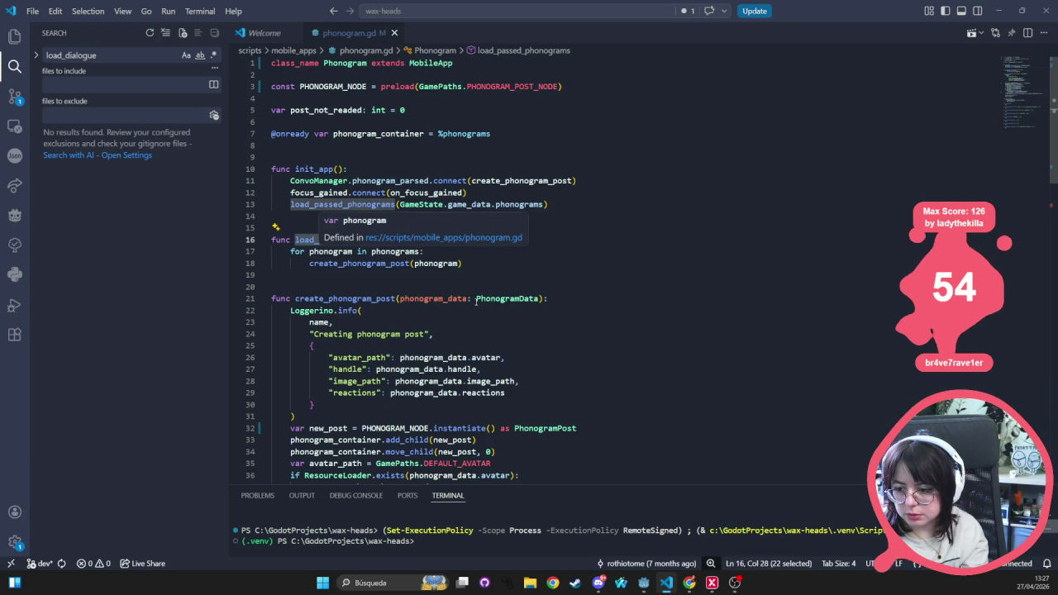
{"action": "left_click", "coordinate": [324, 252], "text": "ctrl"}
{"action": "double_click", "coordinate": [344, 240]}
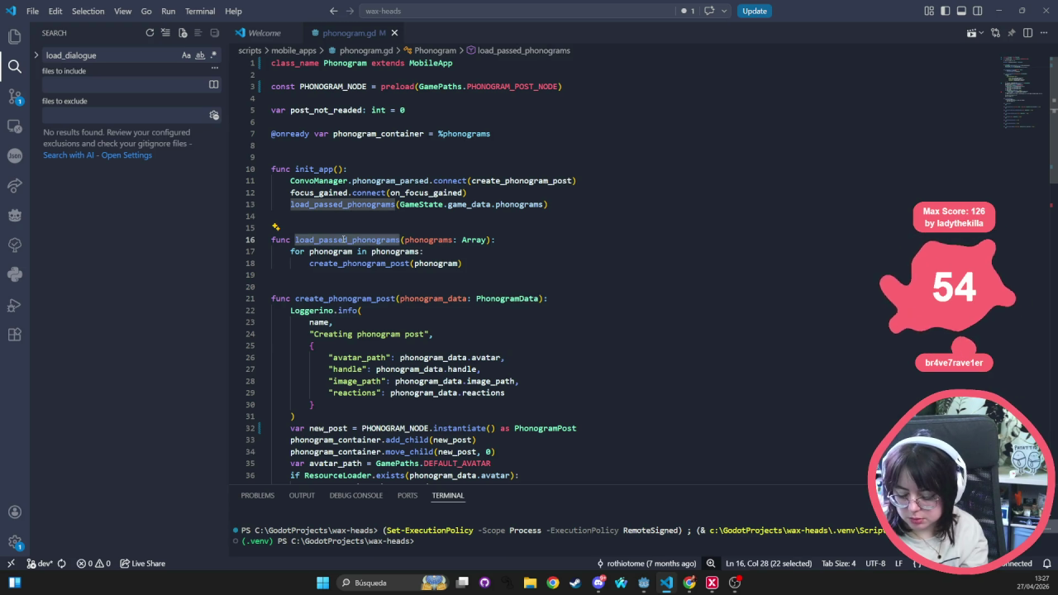
- Find the load_passed_phonograms call and inspect its GameState.game_data.phonograms argument on line 13
{"action": "key", "text": "ctrl+shift+f"}
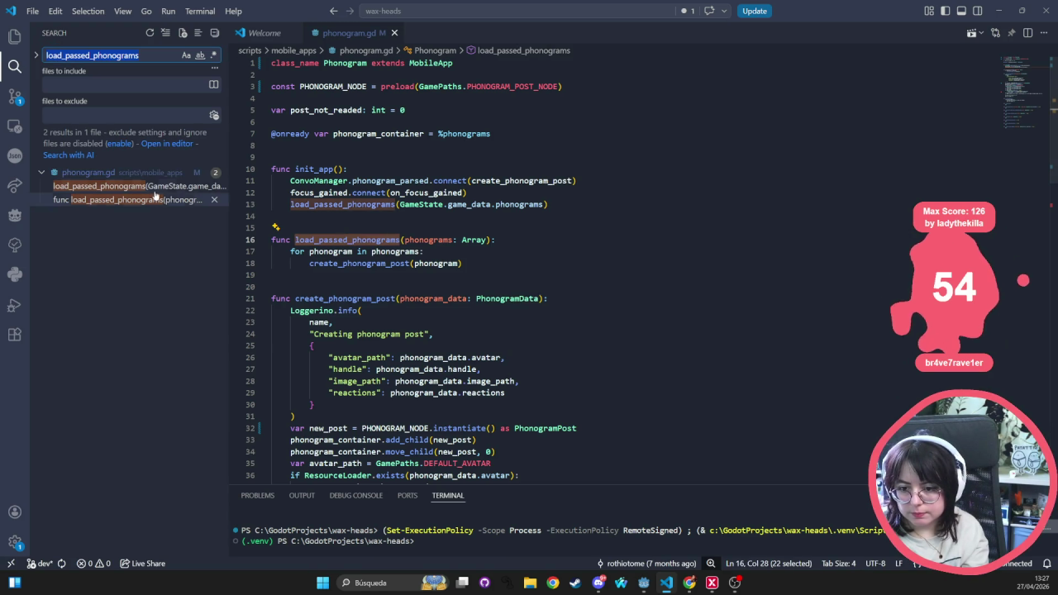
{"action": "left_click", "coordinate": [156, 187]}
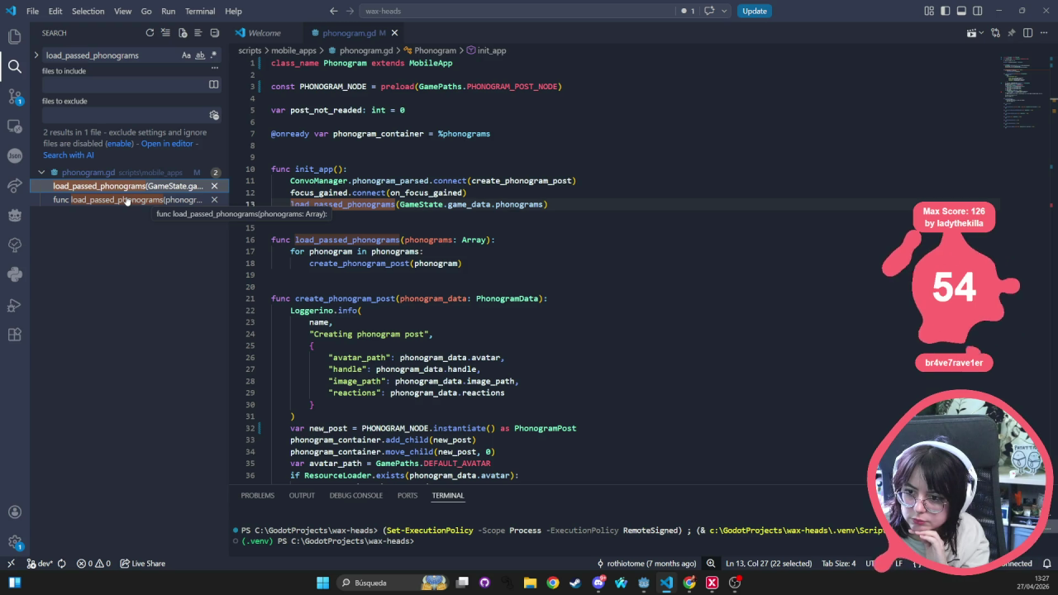
{"action": "left_click", "coordinate": [126, 201]}
{"action": "left_click", "coordinate": [131, 187]}
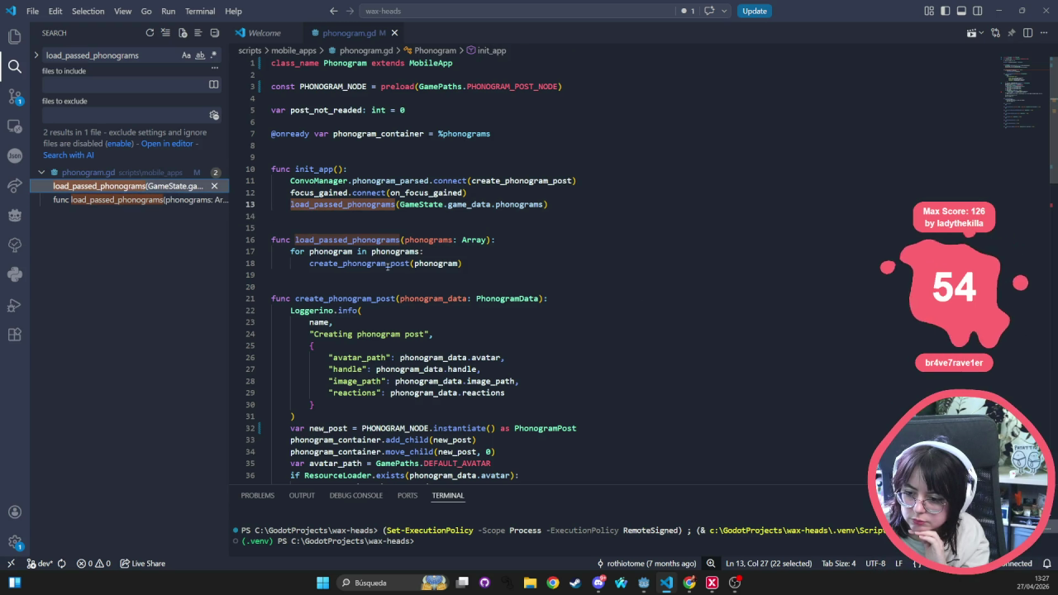
{"action": "left_click", "coordinate": [476, 204]}
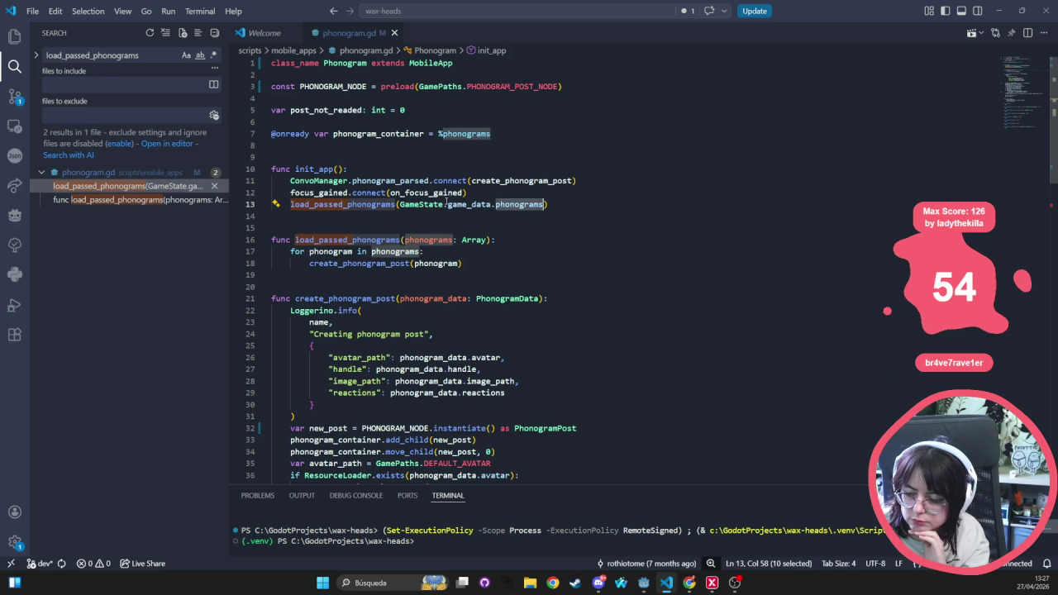
{"action": "key", "text": "shift+alt+Right"}
{"action": "key", "text": "shift+alt+Right"}
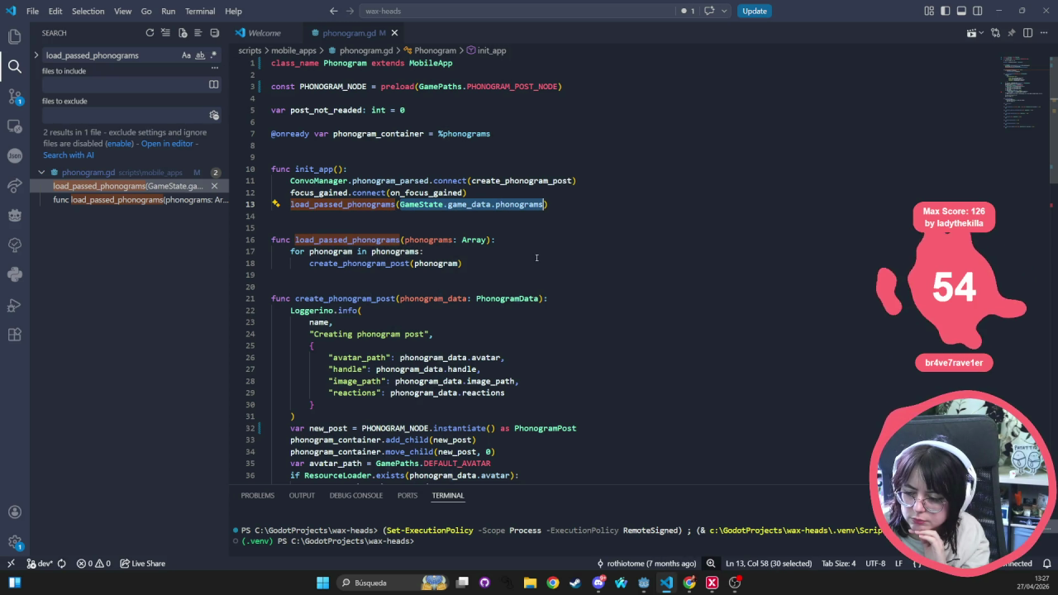
{"action": "double_click", "coordinate": [511, 204]}
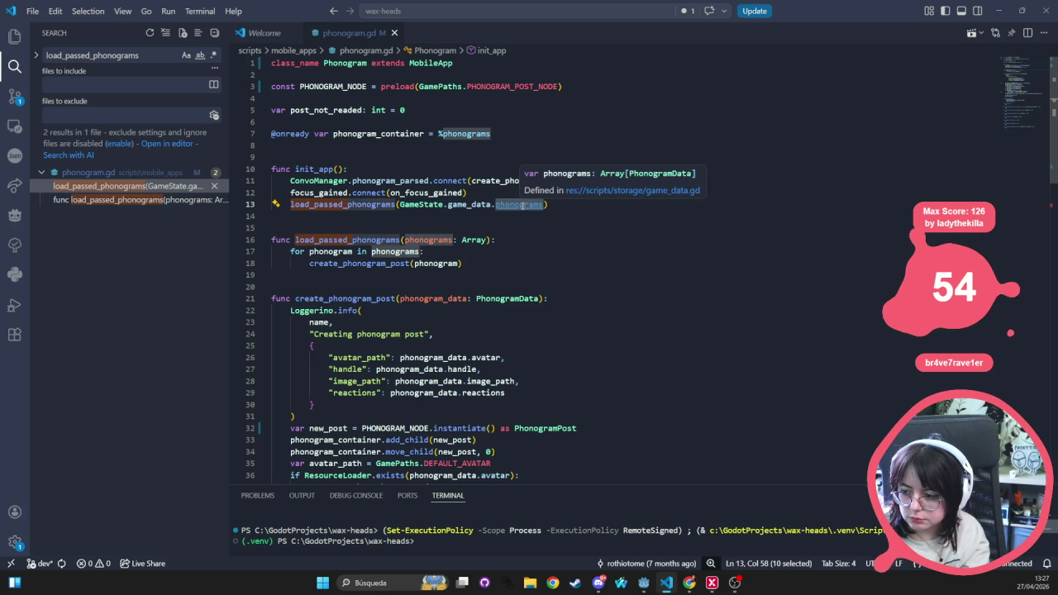
{"action": "left_click", "coordinate": [476, 207], "text": "ctrl"}
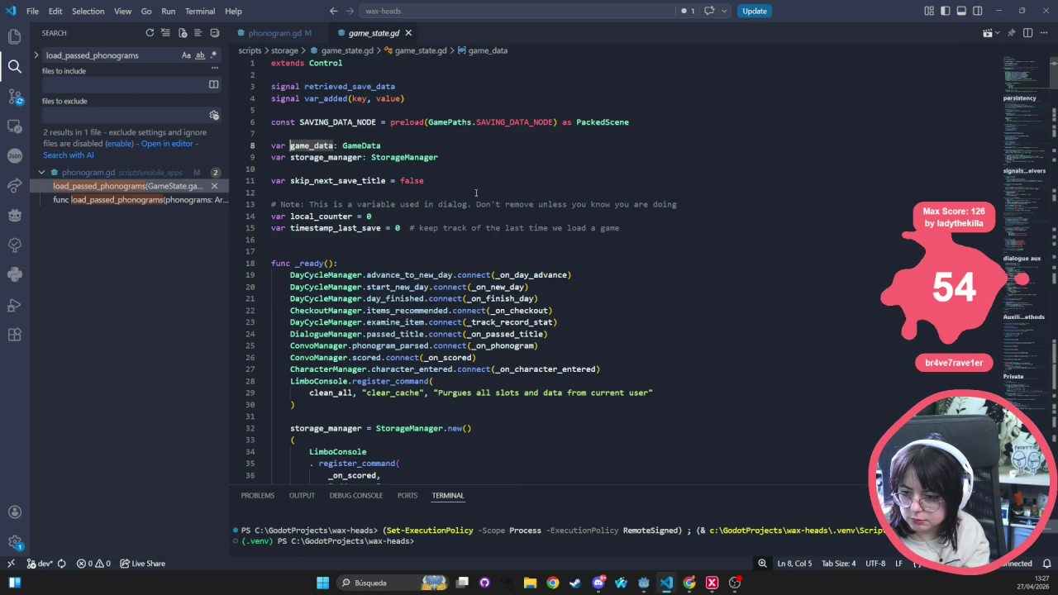
- Find 'phonogram' in game_state.gd, delete the commented-out _on_day_finished block, and save
{"action": "key", "text": "ctrl+f"}
{"action": "type", "text": "phonogram"}
{"action": "key", "text": "Return"}
{"action": "key", "text": "Return"}
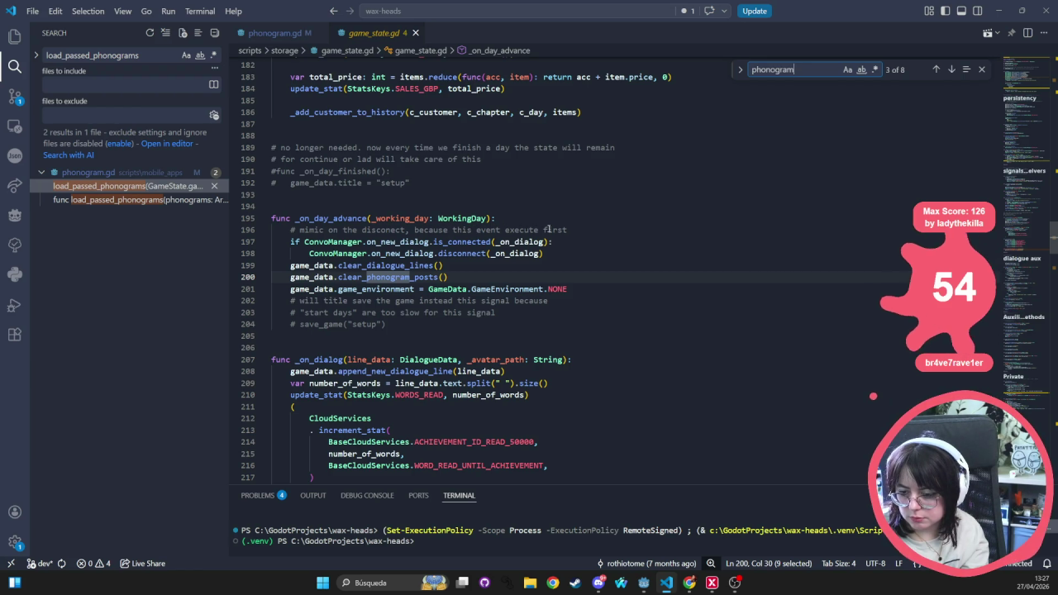
{"action": "left_click_drag", "start_coordinate": [404, 199], "coordinate": [273, 147]}
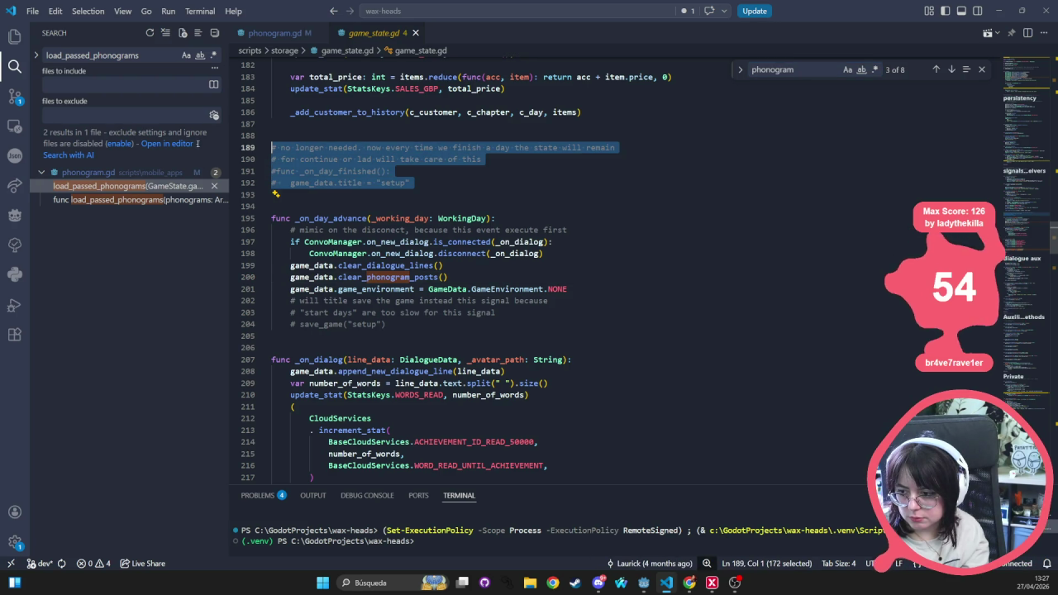
{"action": "key", "text": "BackSpace"}
{"action": "key", "text": "BackSpace"}
{"action": "key", "text": "BackSpace"}
{"action": "key", "text": "BackSpace"}
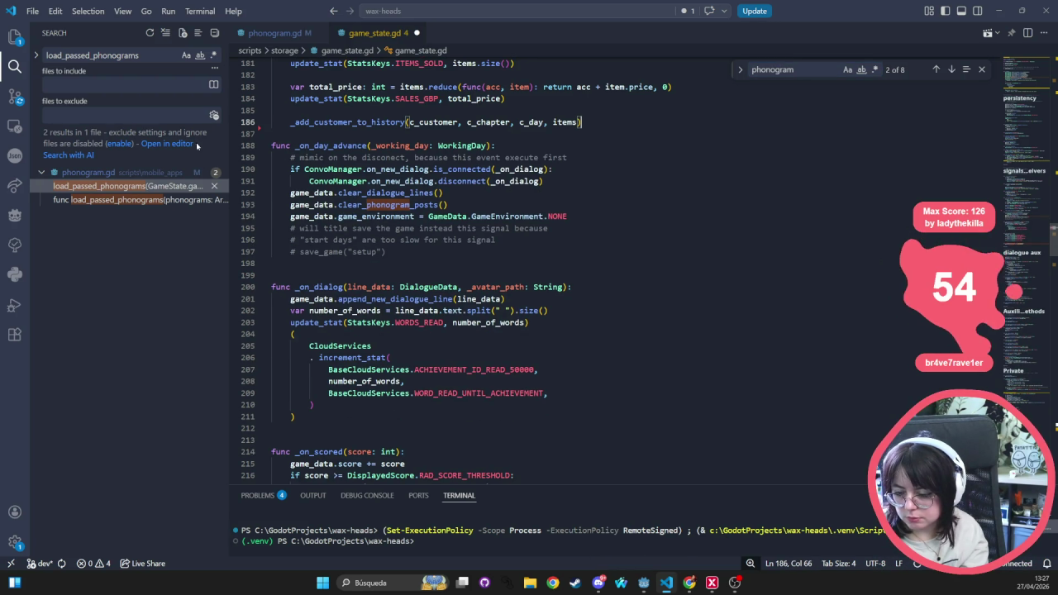
{"action": "key", "text": "ctrl+s"}
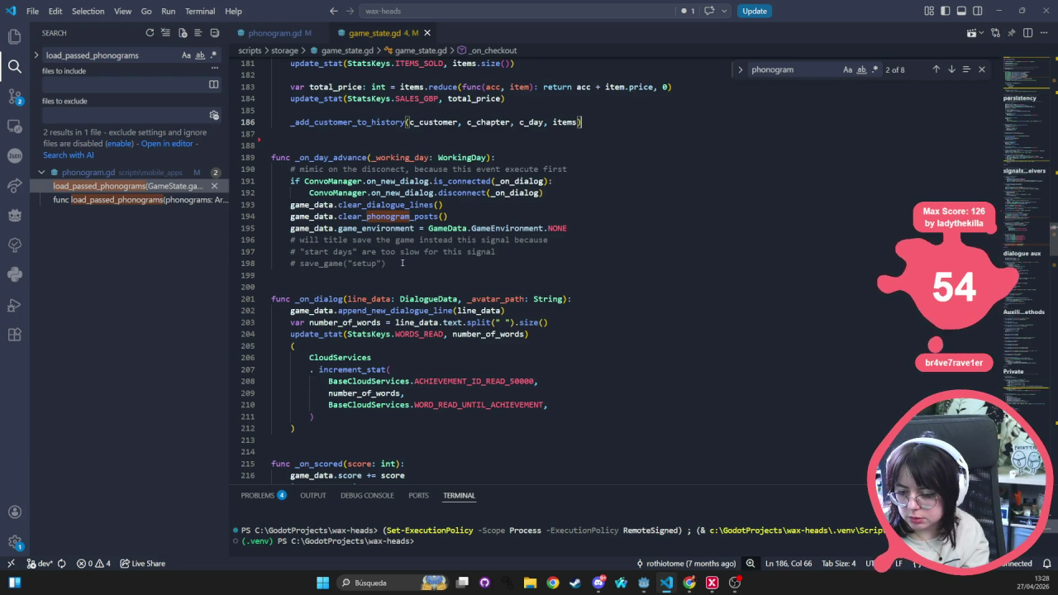
- Delete the leftover save_game comment lines in _on_day_advance and save game_state.gd
{"action": "left_click", "coordinate": [401, 262]}
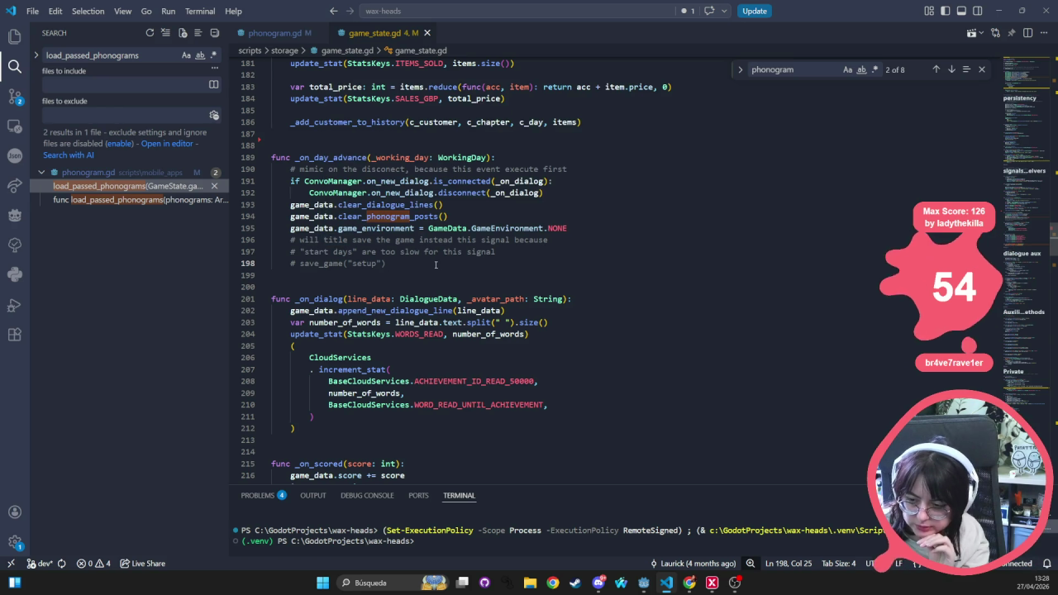
{"action": "left_click_drag", "start_coordinate": [448, 263], "coordinate": [262, 238]}
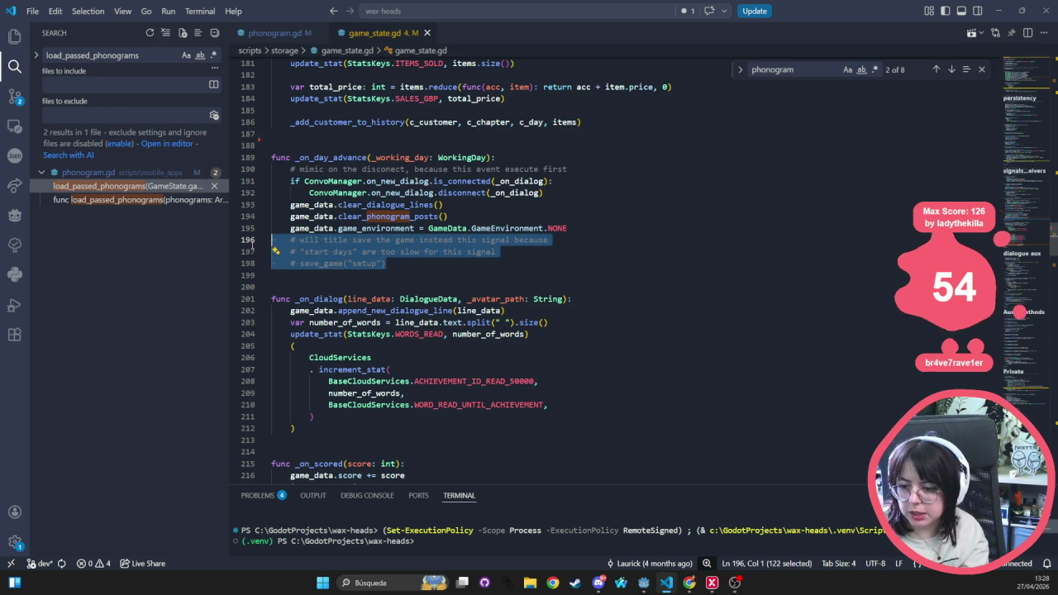
{"action": "key", "text": "BackSpace"}
{"action": "key", "text": "BackSpace"}
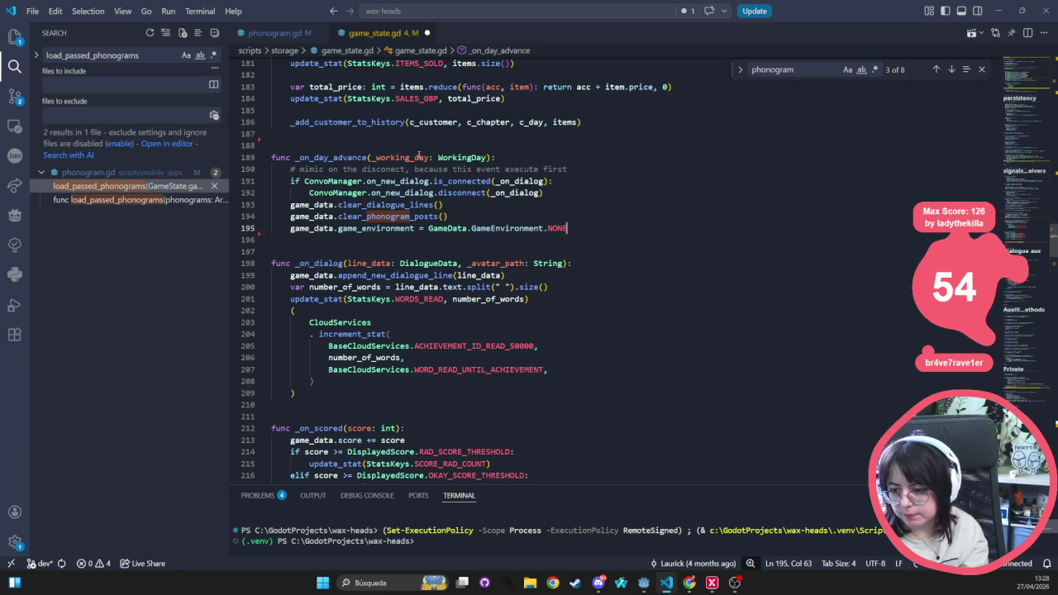
{"action": "key", "text": "ctrl+s"}
{"action": "double_click", "coordinate": [386, 217]}
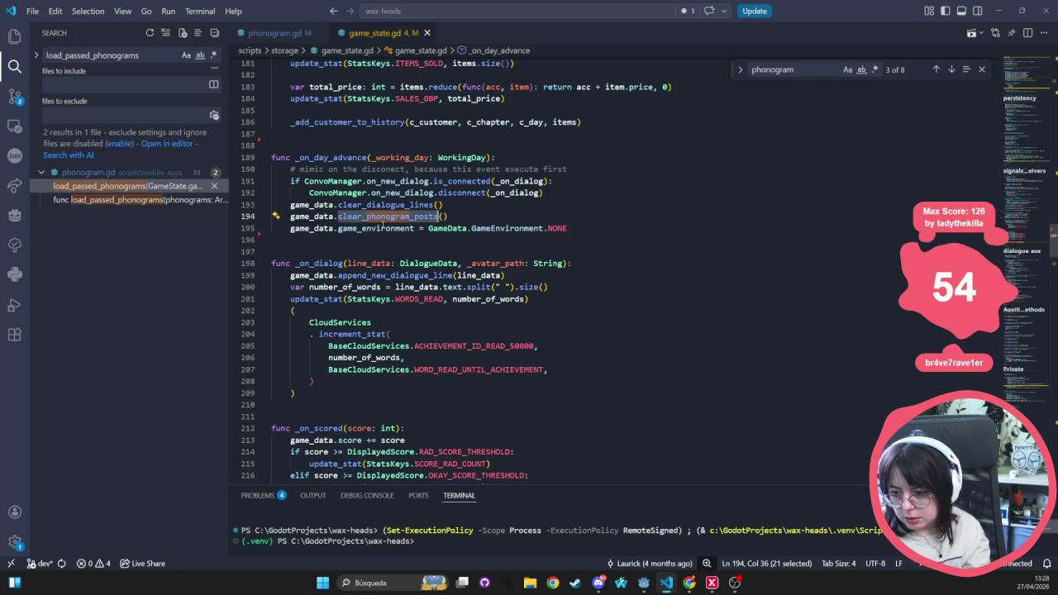
{"action": "scroll", "coordinate": [514, 264], "scroll_direction": "down", "scroll_amount": 2}
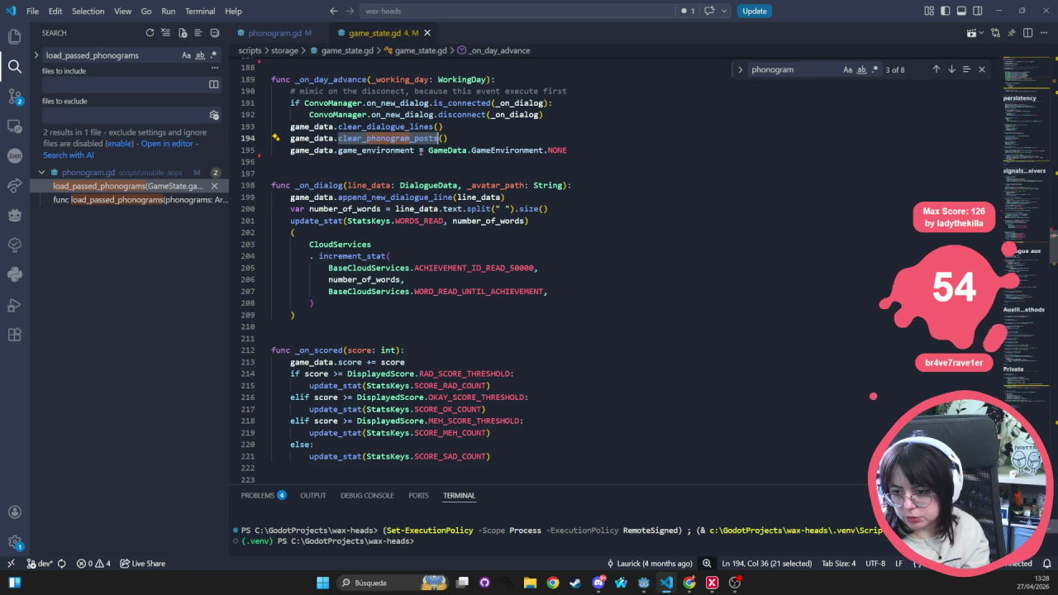
{"action": "scroll", "coordinate": [512, 207], "scroll_direction": "up", "scroll_amount": 2}
{"action": "left_click", "coordinate": [620, 214]}
{"action": "key", "text": "ctrl+p"}
- Find phonogram in game_state.gd and follow _on_phonogram's add_phonogram_data call to its definition
{"action": "type", "text": "phon"}
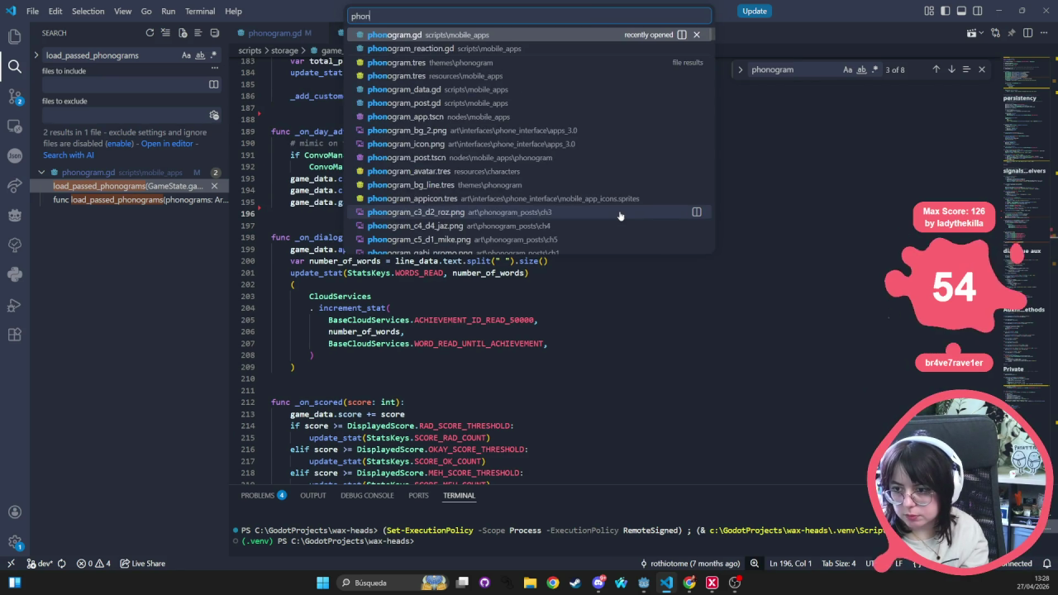
{"action": "type", "text": "ogram"}
{"action": "key", "text": "Escape"}
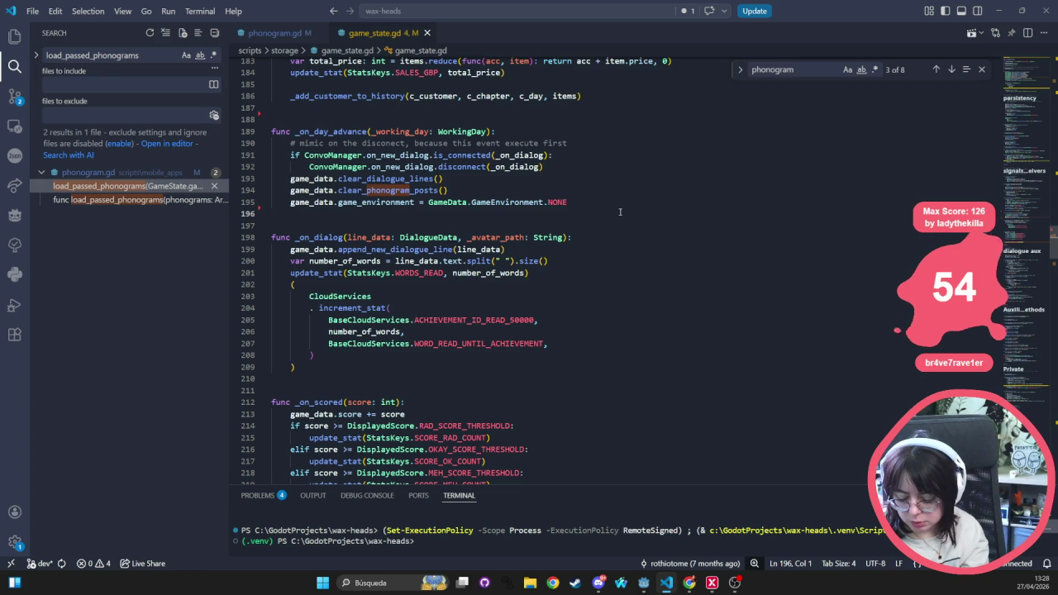
{"action": "key", "text": "ctrl+f"}
{"action": "type", "text": "phon"}
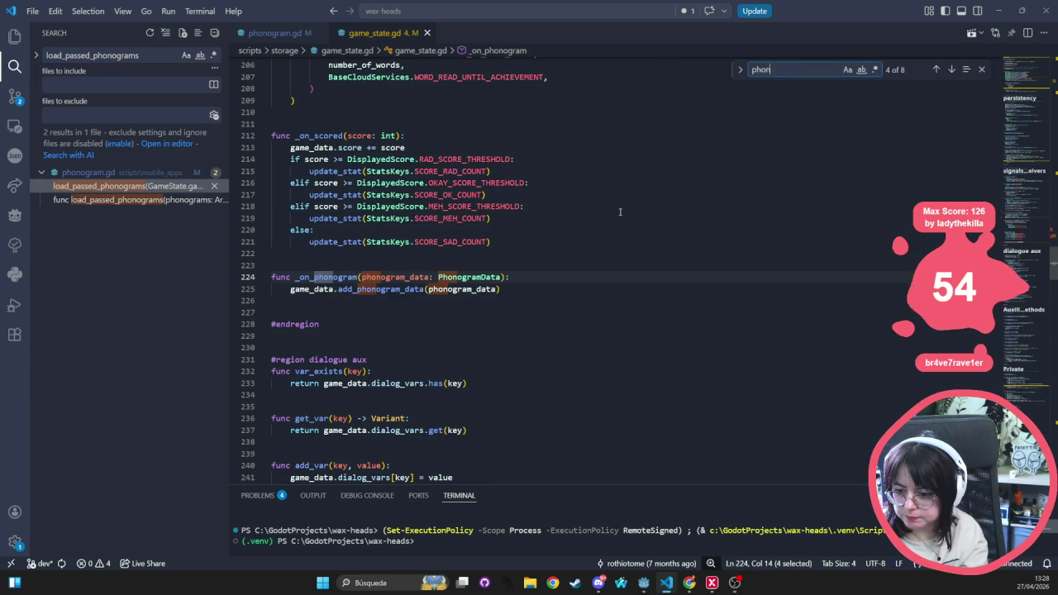
{"action": "type", "text": "ogram"}
{"action": "left_click", "coordinate": [510, 171]}
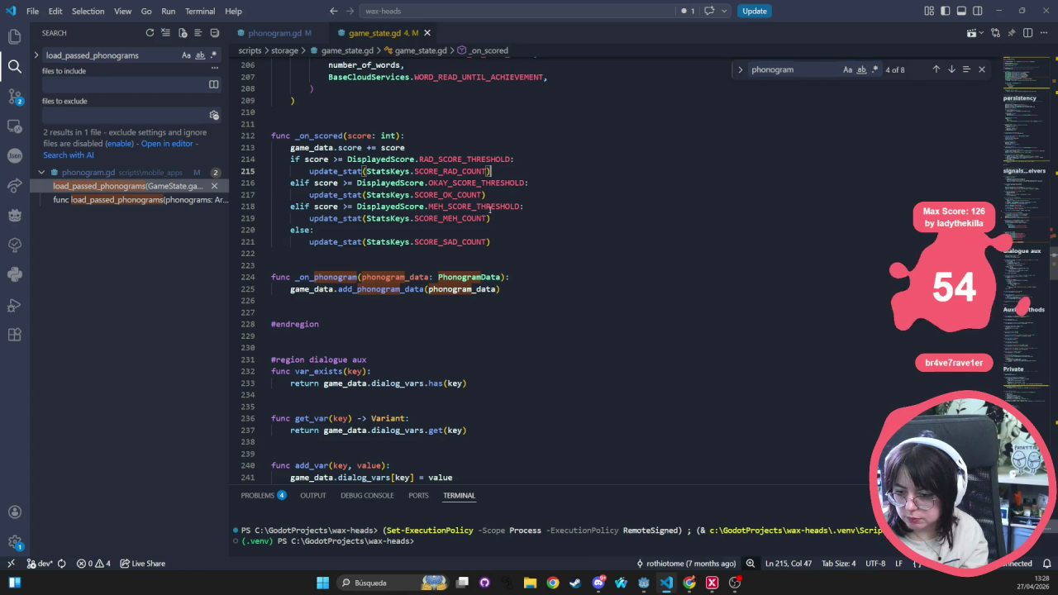
{"action": "left_click", "coordinate": [310, 276]}
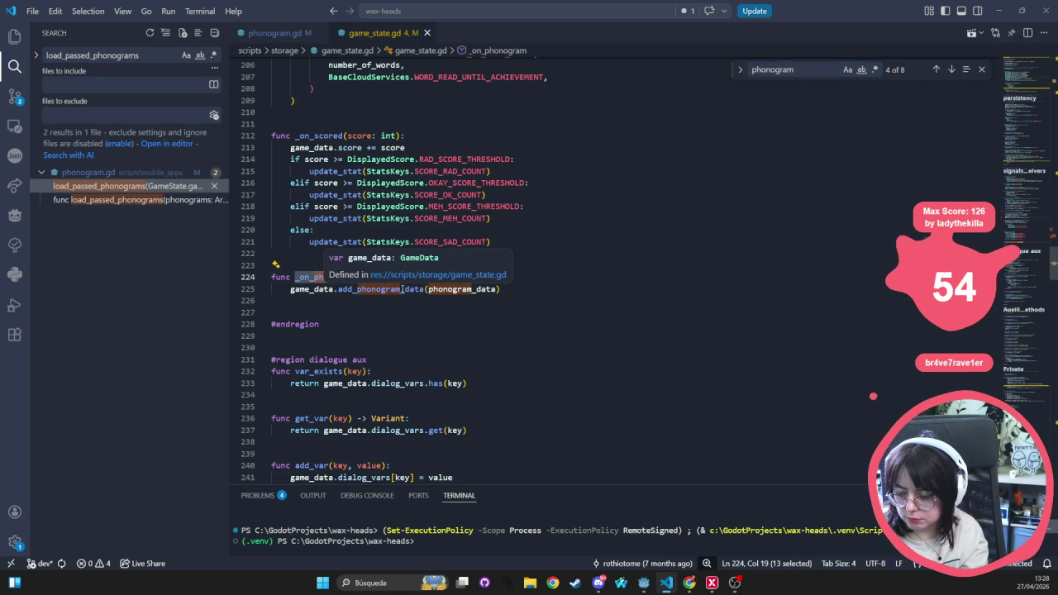
{"action": "double_click", "coordinate": [403, 289]}
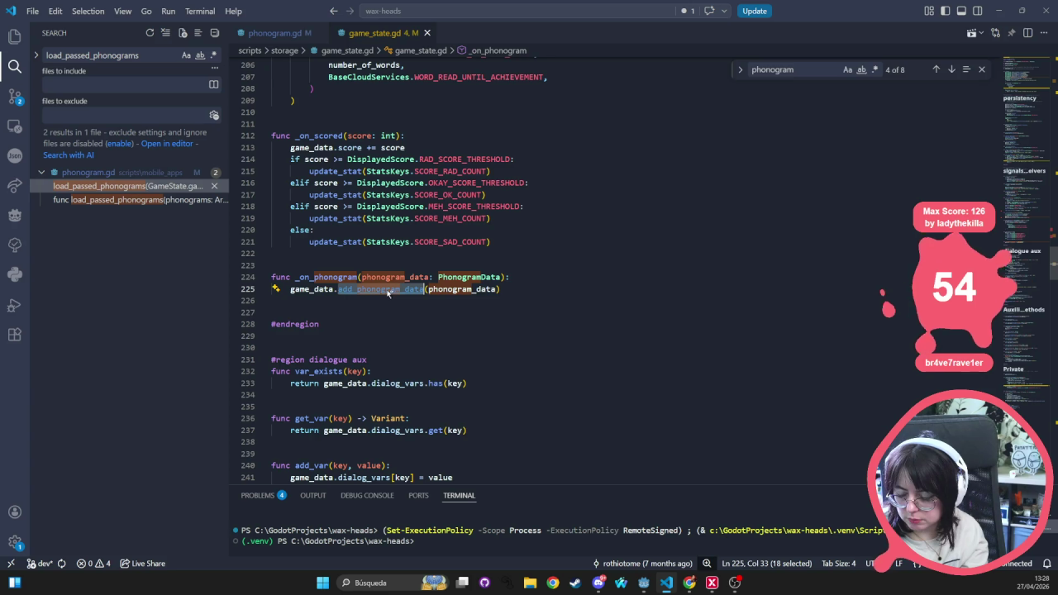
{"action": "left_click", "coordinate": [387, 289], "text": "ctrl"}
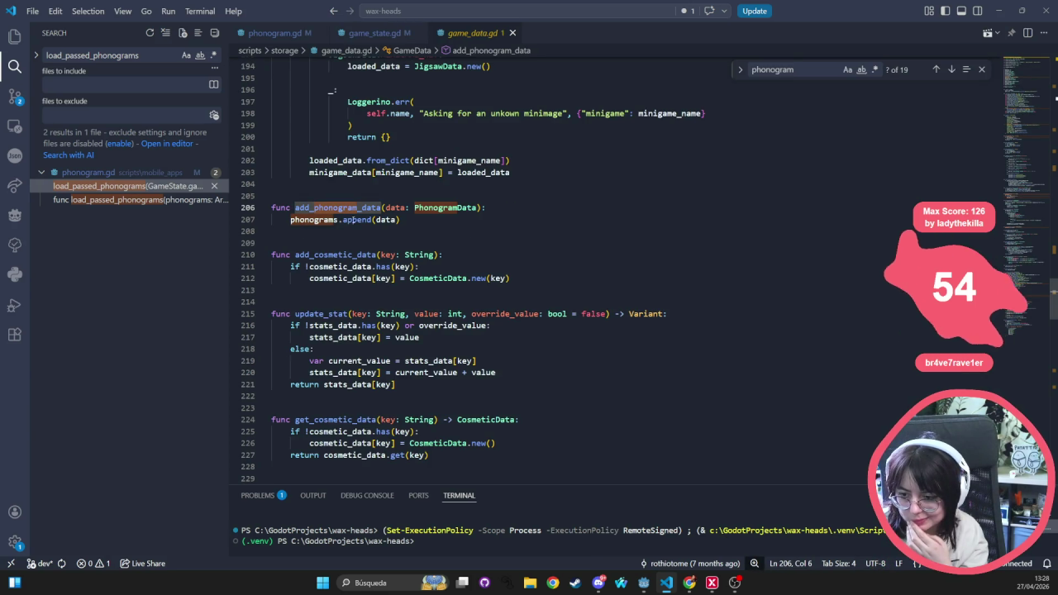
- Inspect the PhonogramData class and its to_dict function, then return to game_data.gd
{"action": "double_click", "coordinate": [431, 207]}
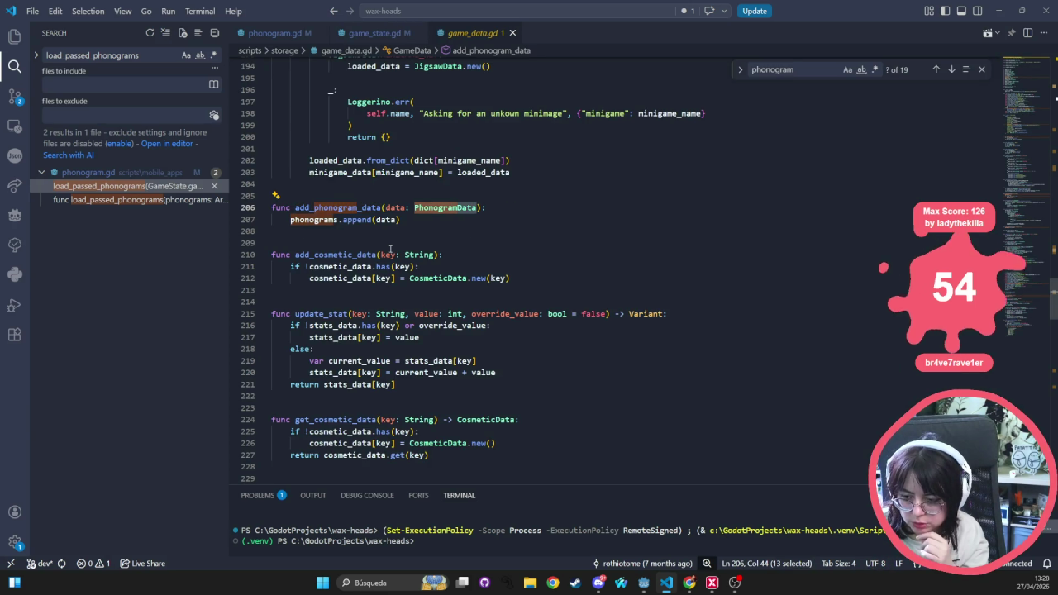
{"action": "left_click", "coordinate": [434, 209], "text": "ctrl"}
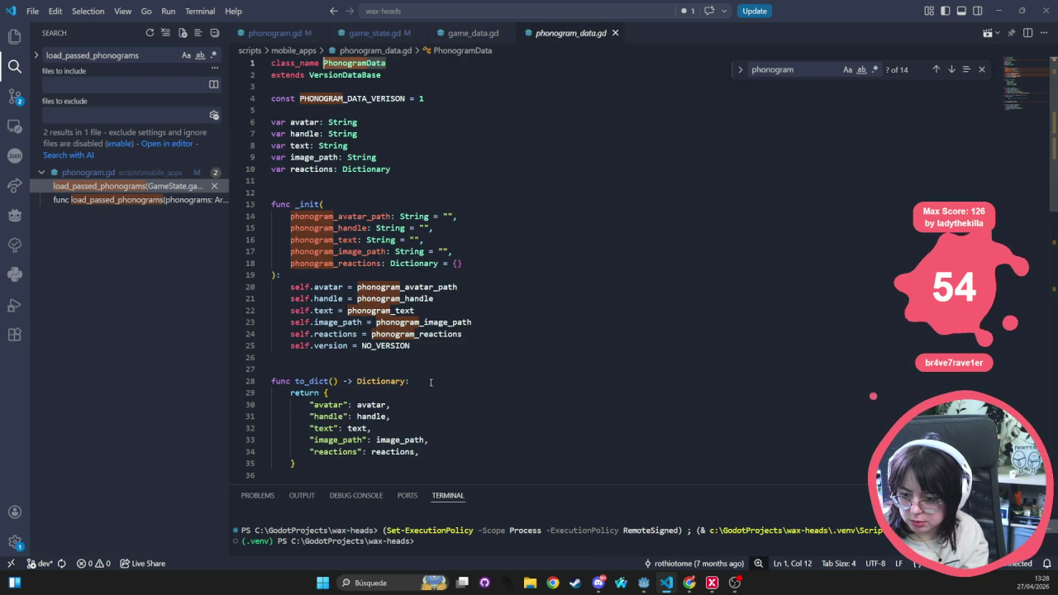
{"action": "left_click", "coordinate": [416, 378]}
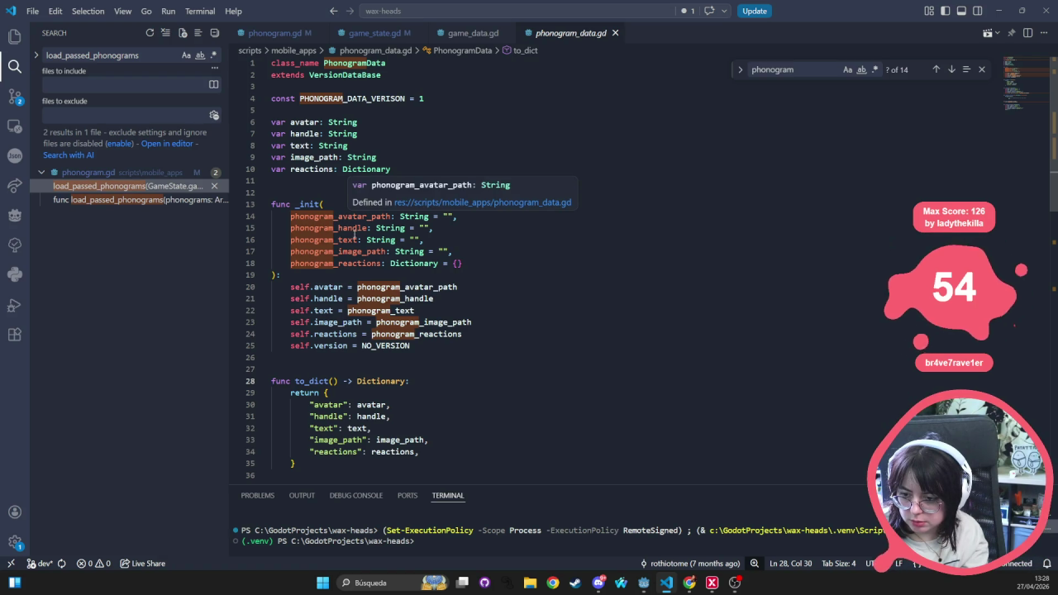
{"action": "scroll", "coordinate": [351, 381], "scroll_direction": "down", "scroll_amount": 4}
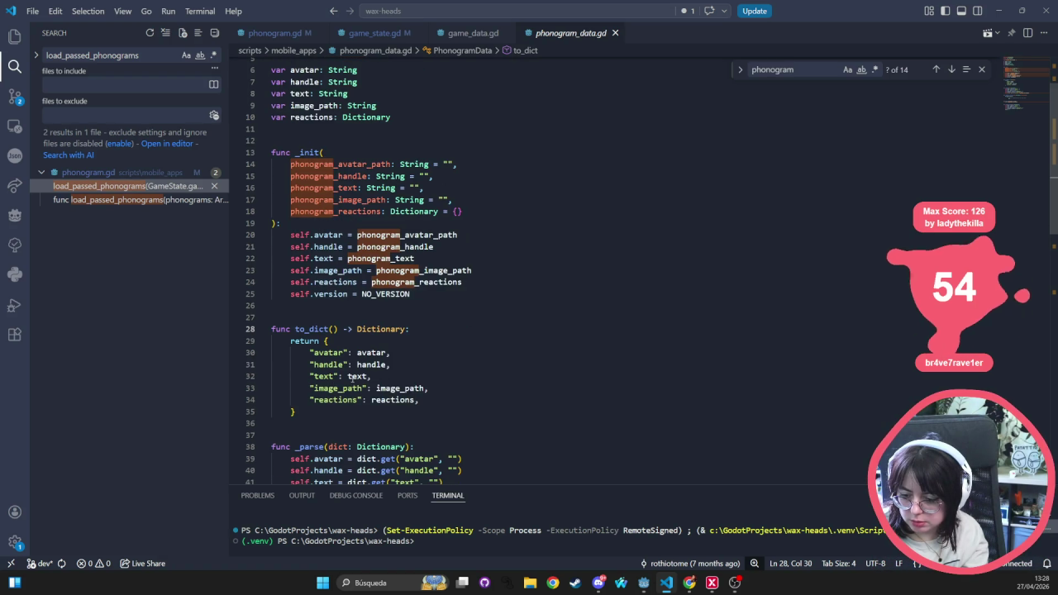
{"action": "scroll", "coordinate": [351, 377], "scroll_direction": "down", "scroll_amount": 8}
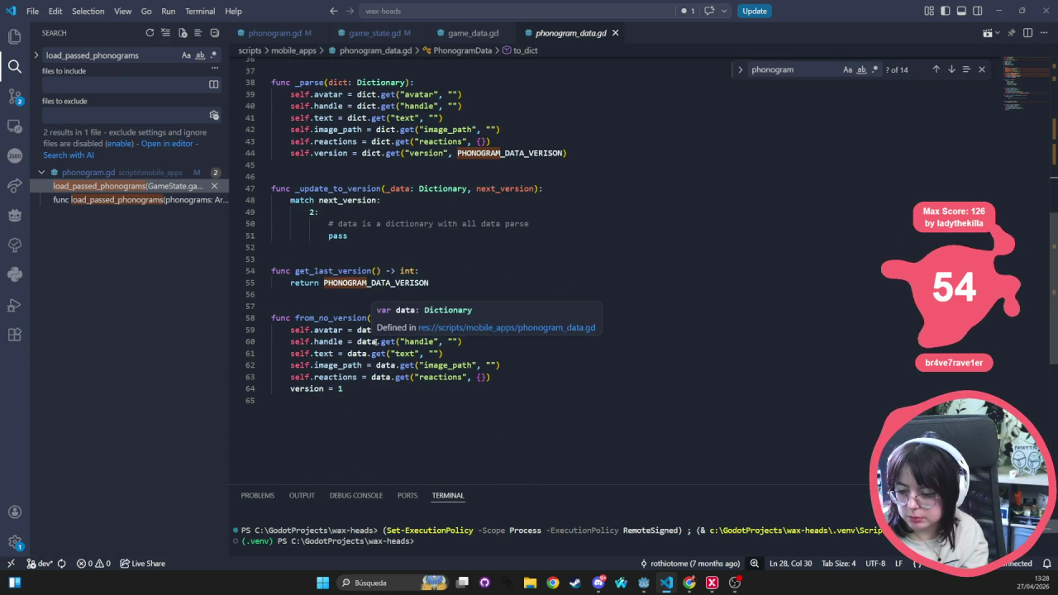
{"action": "scroll", "coordinate": [370, 350], "scroll_direction": "up", "scroll_amount": 12}
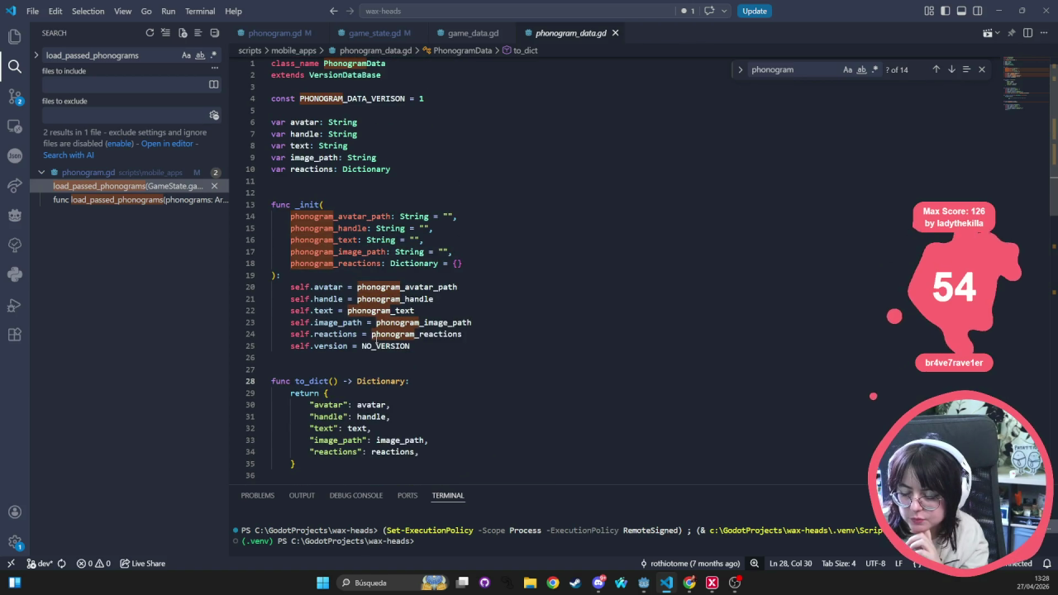
{"action": "double_click", "coordinate": [325, 240]}
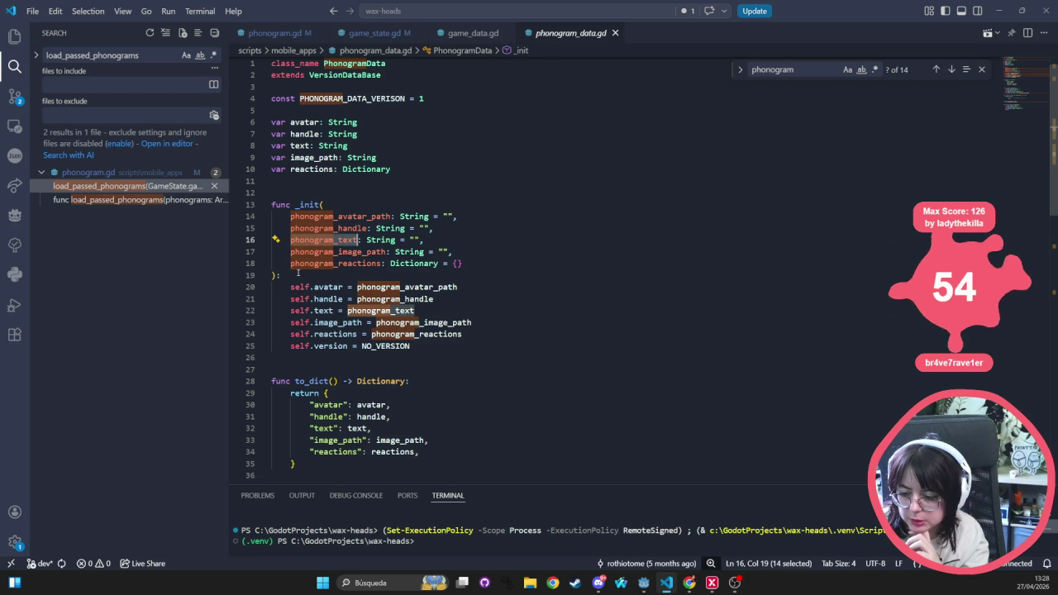
{"action": "left_click", "coordinate": [472, 33]}
{"action": "left_click", "coordinate": [469, 232]}
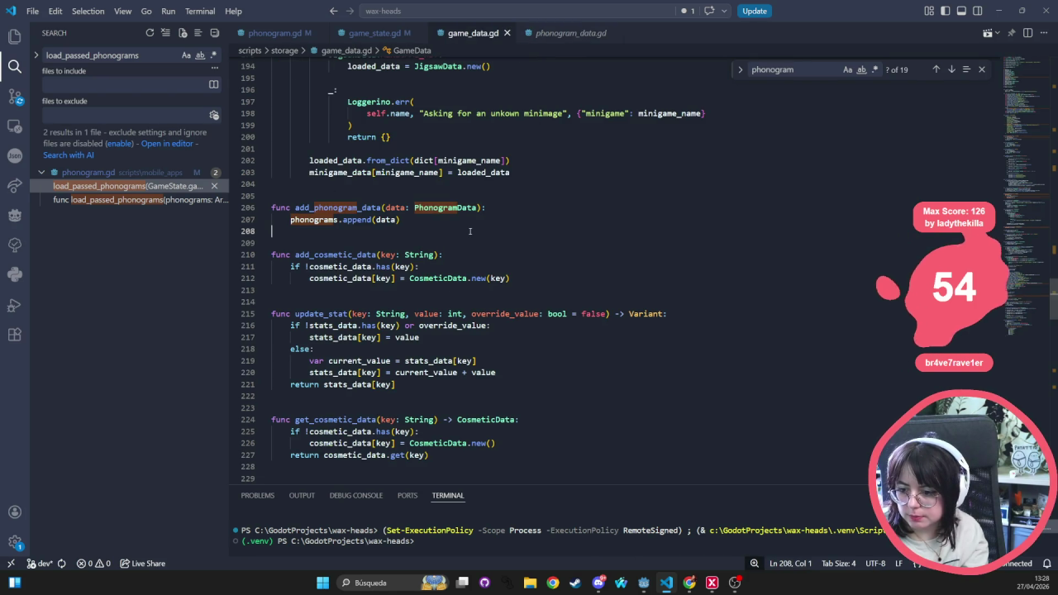
- Search the project for on_phonogram and jump from game_state.gd's phonogram_parsed connection to its definition
{"action": "key", "text": "ctrl+p"}
{"action": "key", "text": "ctrl+shift+f"}
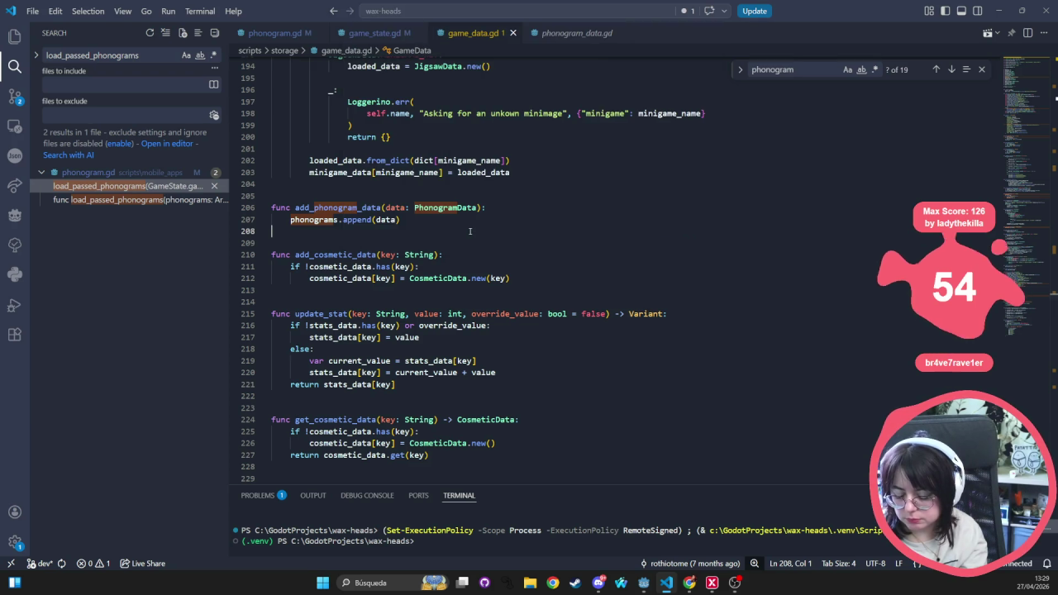
{"action": "type", "text": "_c"}
{"action": "key", "text": "BackSpace"}
{"action": "type", "text": "on_"}
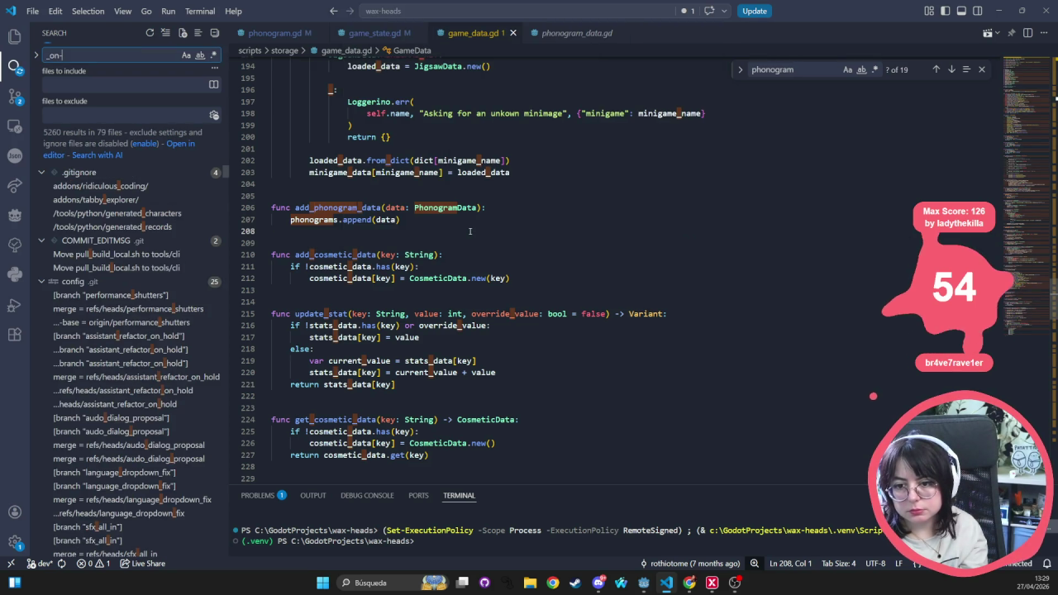
{"action": "type", "text": "phonogram"}
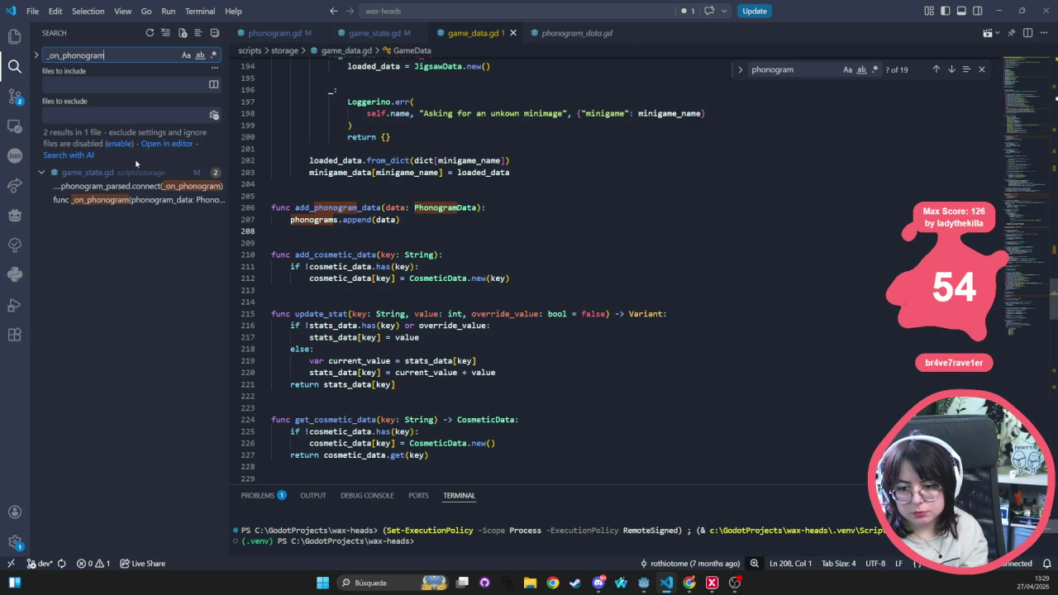
{"action": "left_click", "coordinate": [101, 199]}
{"action": "left_click", "coordinate": [105, 187]}
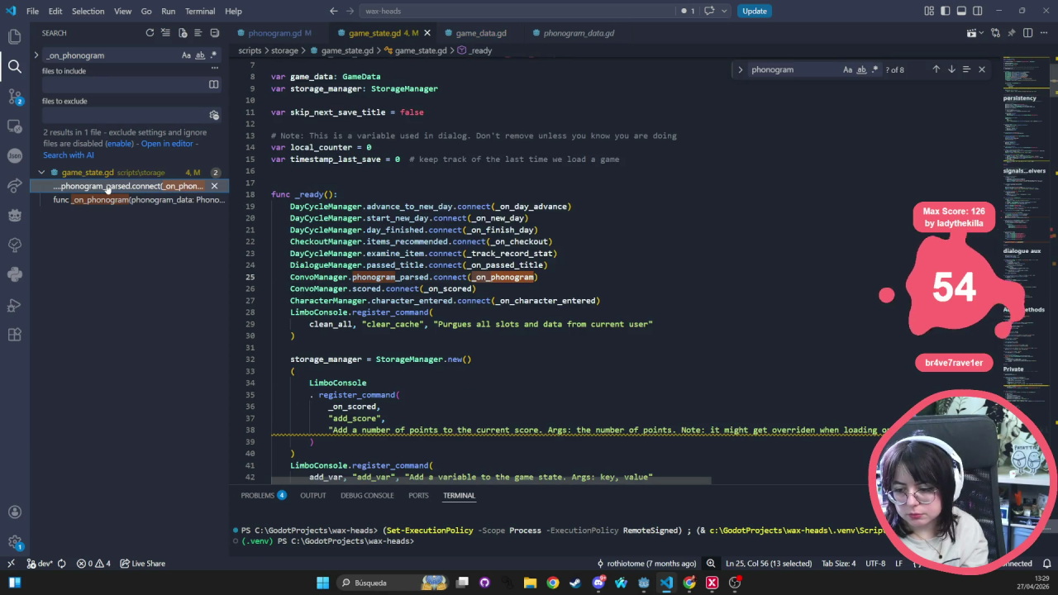
{"action": "left_click", "coordinate": [404, 279]}
{"action": "left_click", "coordinate": [403, 279], "text": "ctrl"}
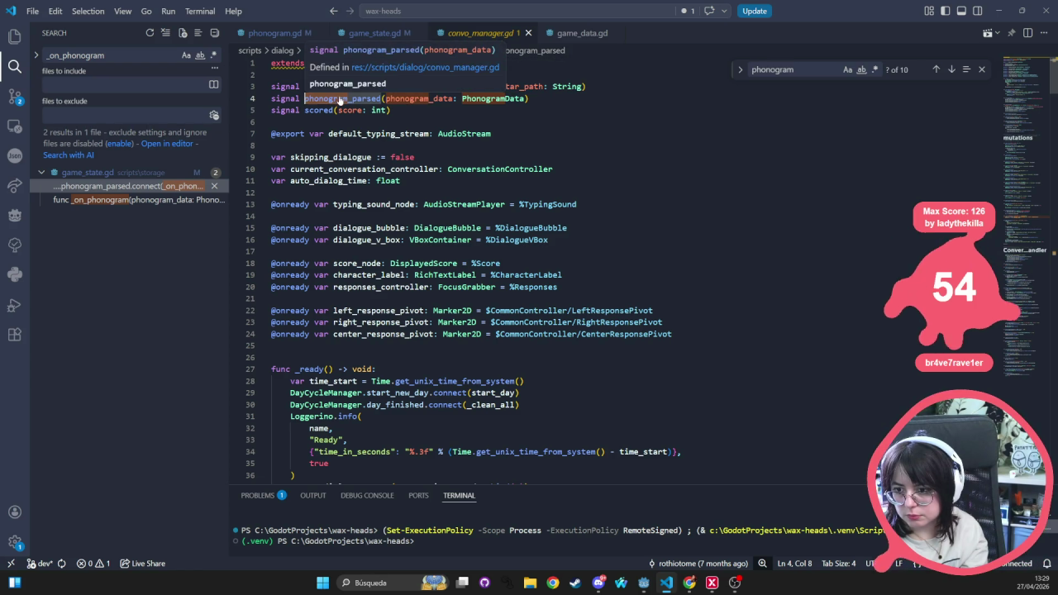
- Search the project for phonogram_parsed and open the line where it is emitted
{"action": "double_click", "coordinate": [339, 100]}
{"action": "key", "text": "ctrl+shift+f"}
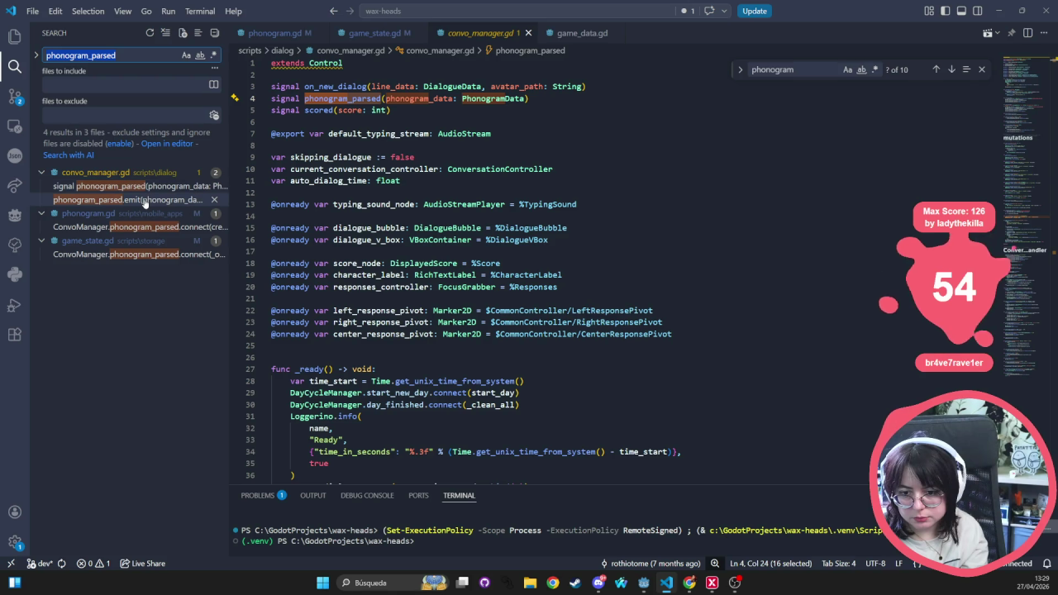
{"action": "left_click", "coordinate": [140, 202]}
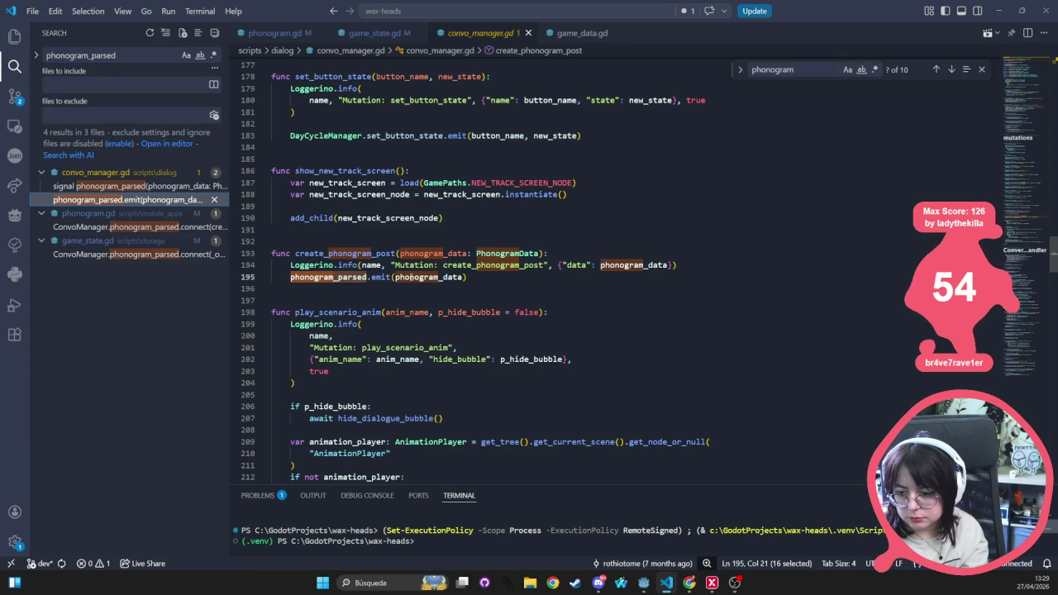
- Search the project for create_phonogram_post and widen the results panel
{"action": "double_click", "coordinate": [347, 253]}
{"action": "key", "text": "ctrl+shift+f"}
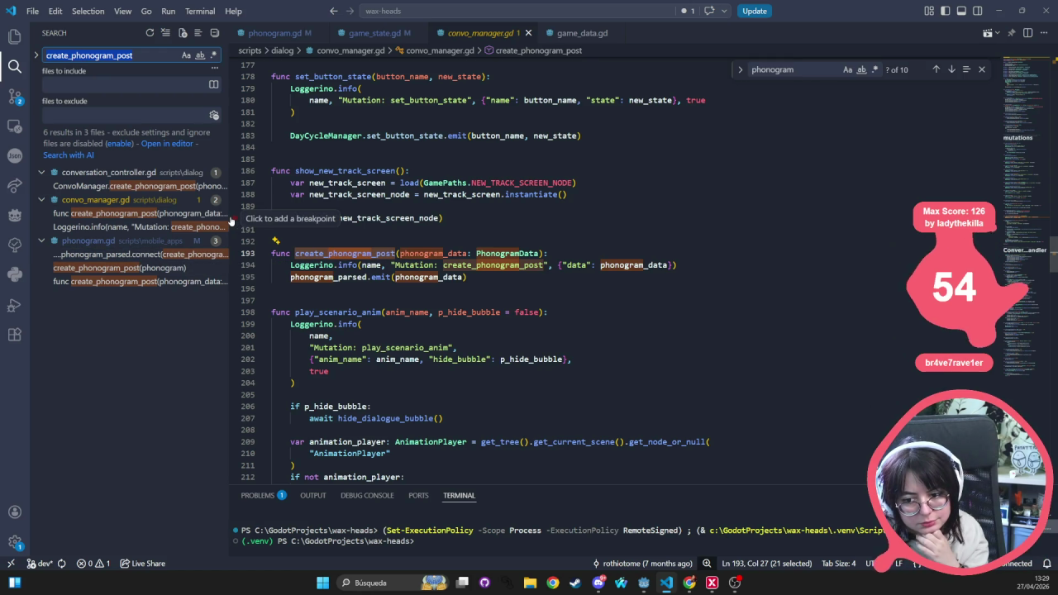
{"action": "left_click_drag", "start_coordinate": [227, 215], "coordinate": [345, 211]}
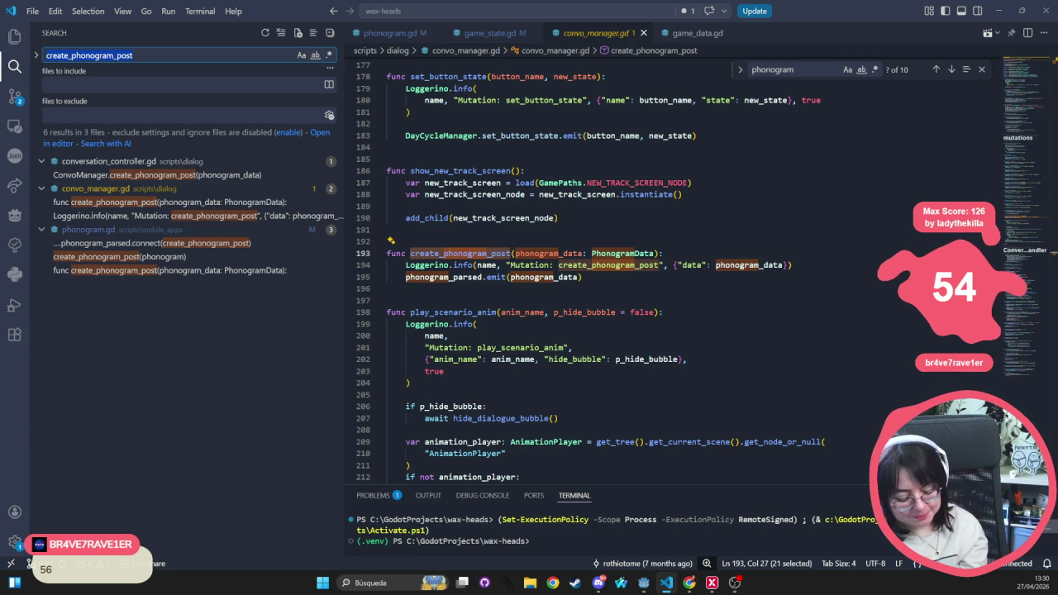
- Browse the create_phonogram_post results, including its definition and the call in phonogram.gd
{"action": "left_click", "coordinate": [175, 207]}
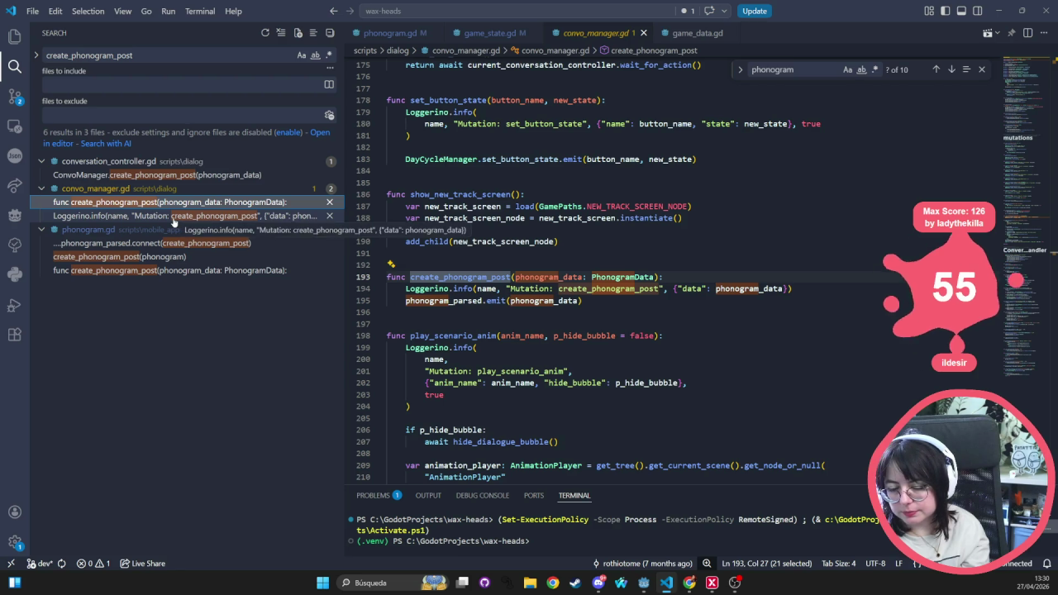
{"action": "left_click", "coordinate": [175, 215]}
{"action": "double_click", "coordinate": [460, 265]}
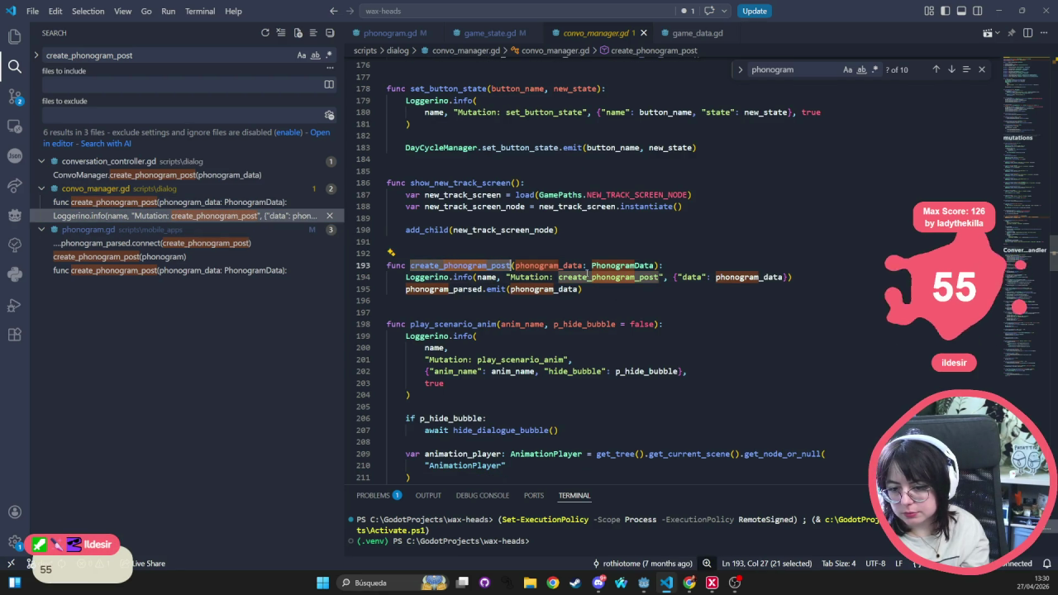
{"action": "left_click", "coordinate": [135, 257]}
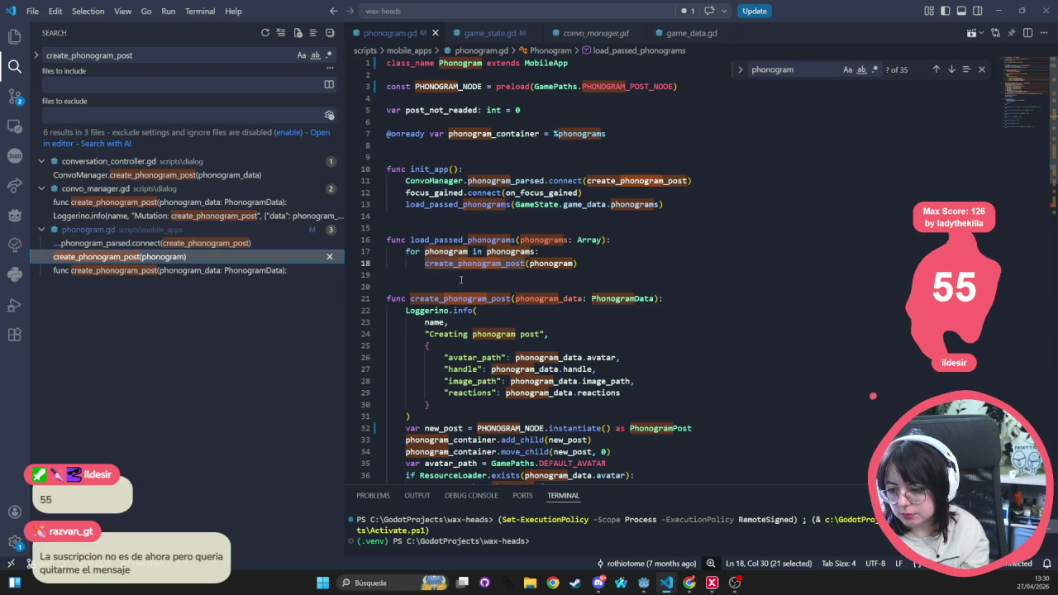
{"action": "left_click", "coordinate": [121, 204]}
- Review phonogram_data and the phonogram_parsed emit, then open the call in conversation_controller.gd
{"action": "left_click", "coordinate": [425, 288]}
{"action": "double_click", "coordinate": [444, 301]}
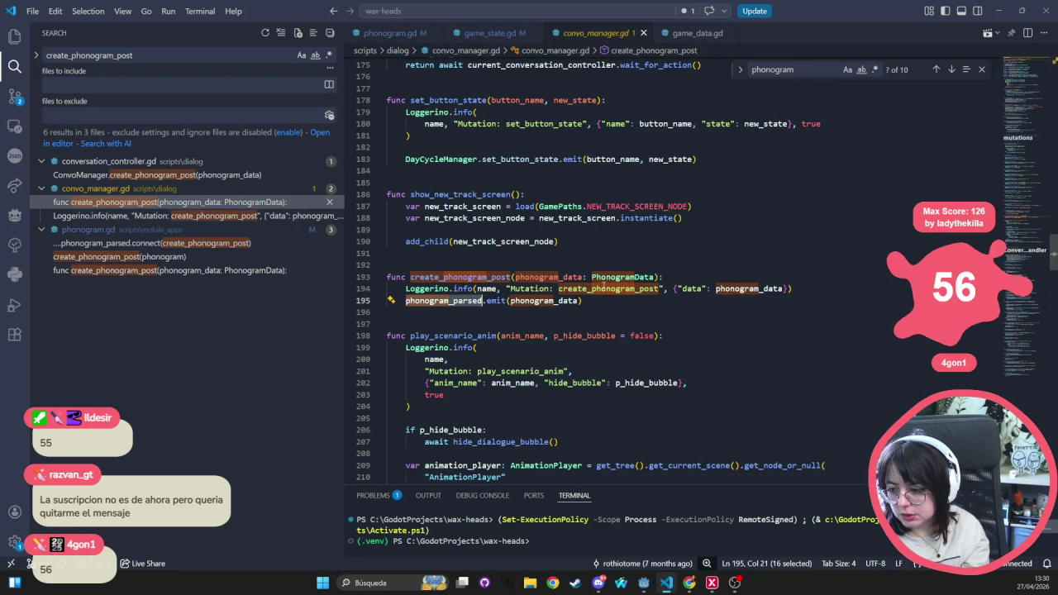
{"action": "double_click", "coordinate": [548, 277]}
{"action": "double_click", "coordinate": [451, 277]}
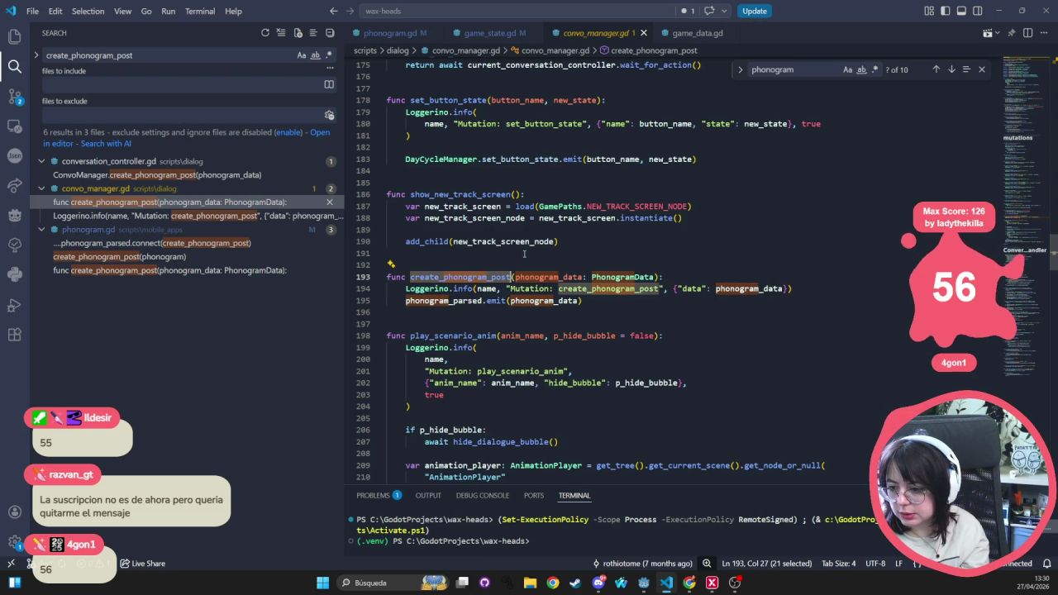
{"action": "left_click", "coordinate": [200, 217]}
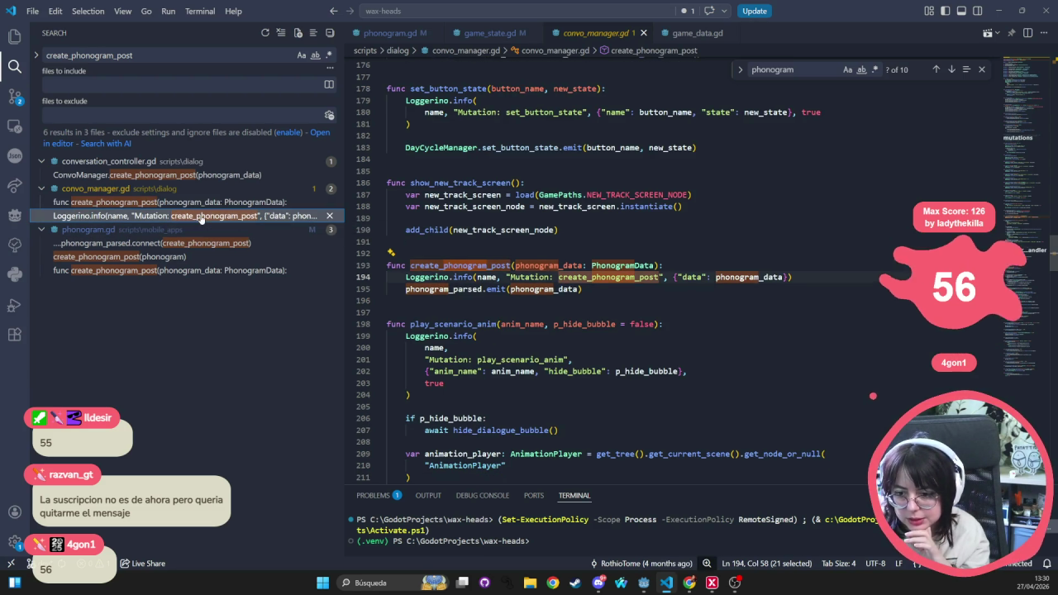
{"action": "left_click", "coordinate": [799, 343]}
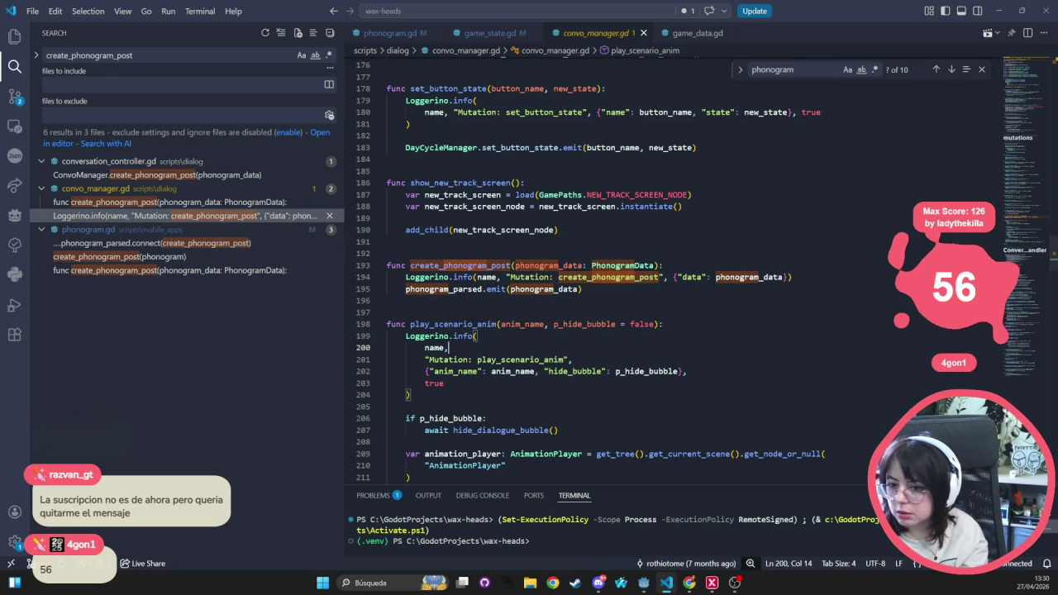
{"action": "left_click", "coordinate": [118, 176]}
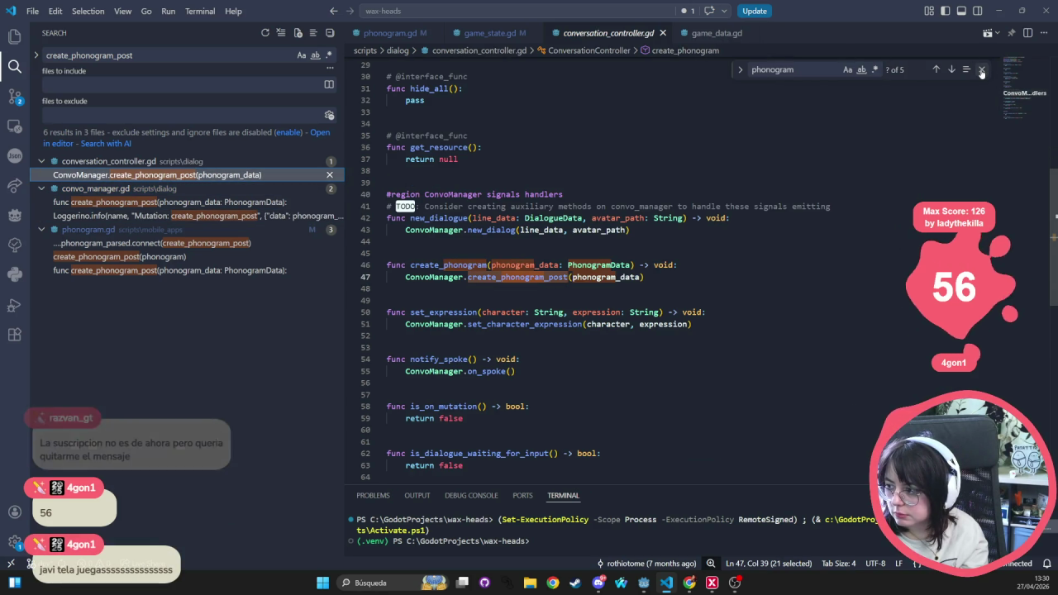
- Search the project for create_phonogram (8 results in 4 files) and open its call in dialogue_controller.gd
{"action": "key", "text": "Escape"}
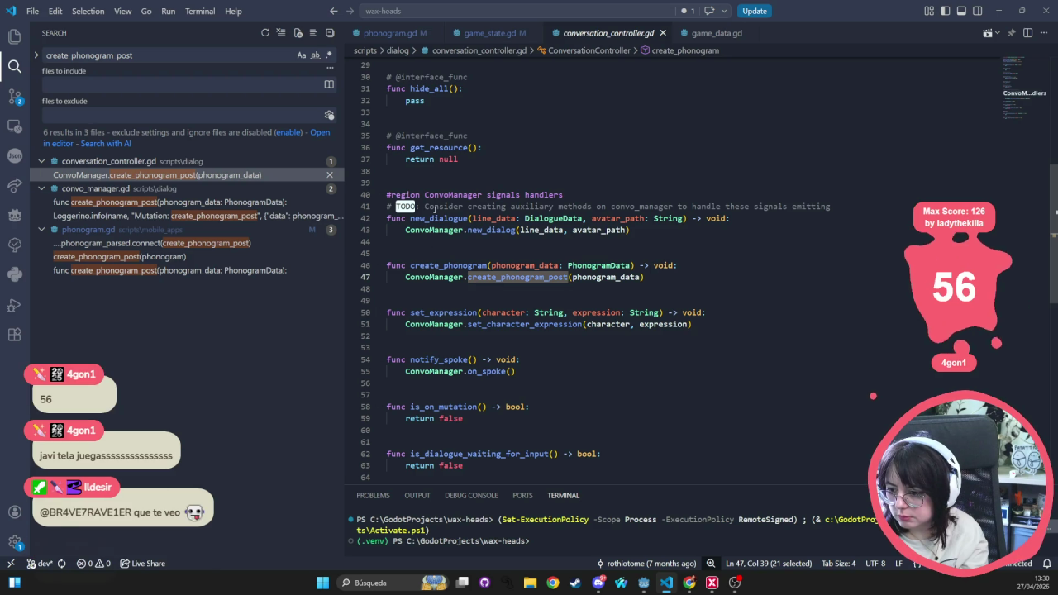
{"action": "triple_click", "coordinate": [452, 206]}
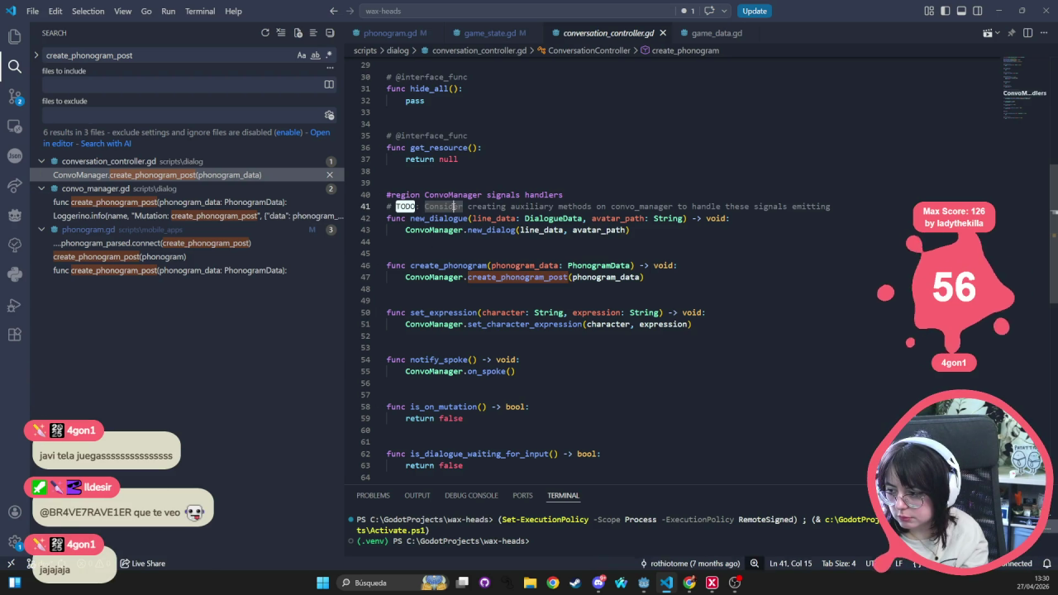
{"action": "double_click", "coordinate": [551, 276]}
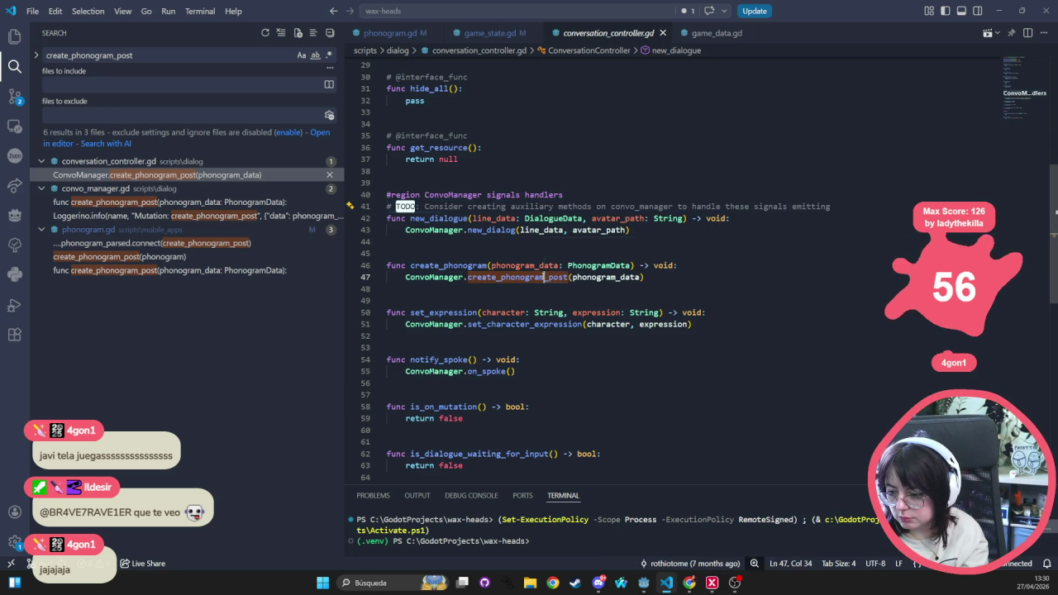
{"action": "double_click", "coordinate": [479, 265]}
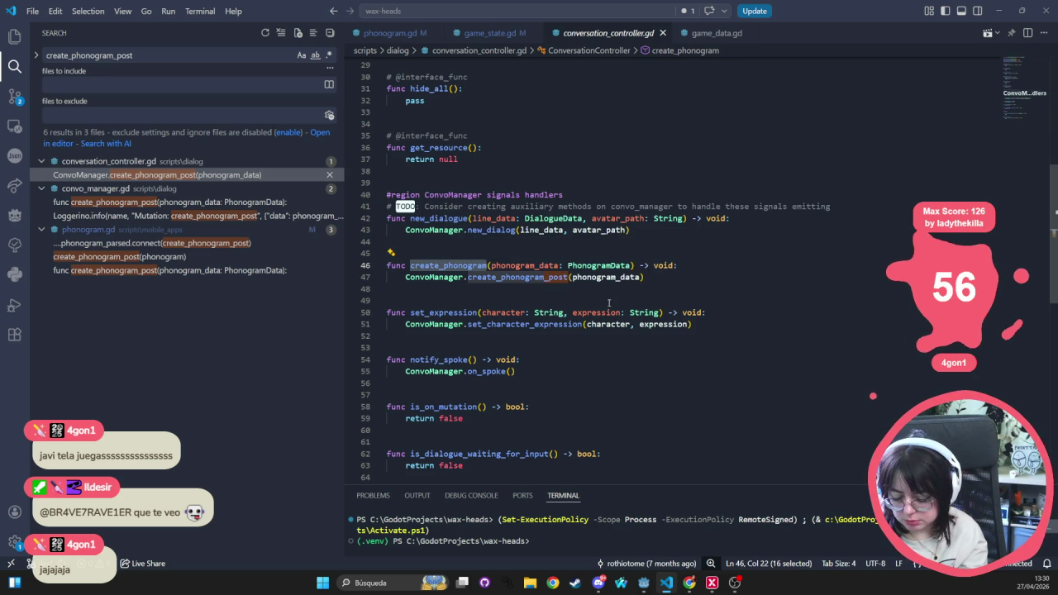
{"action": "key", "text": "ctrl+shift+f"}
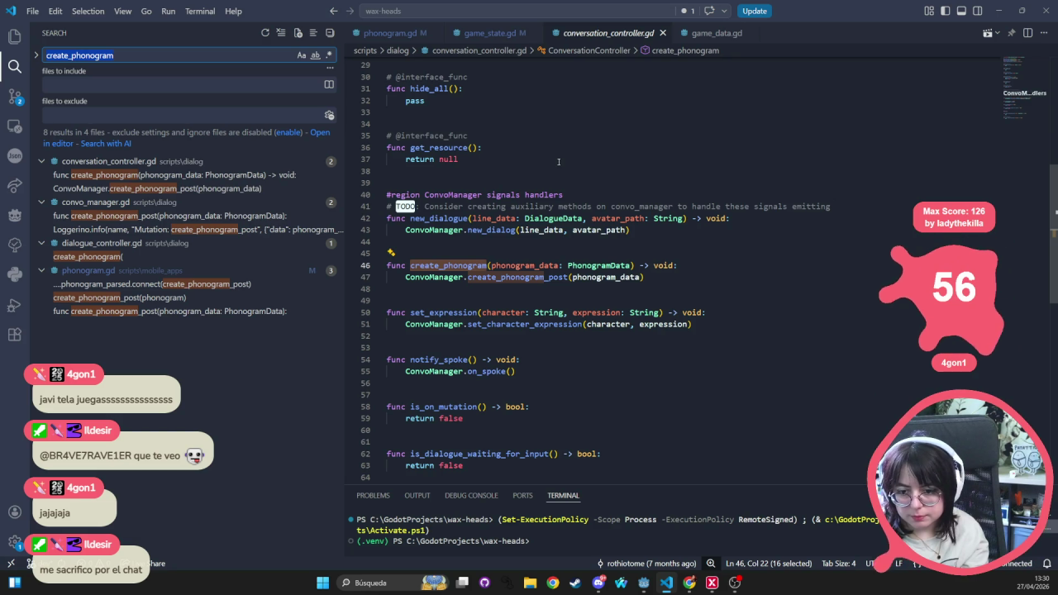
{"action": "left_click", "coordinate": [165, 189]}
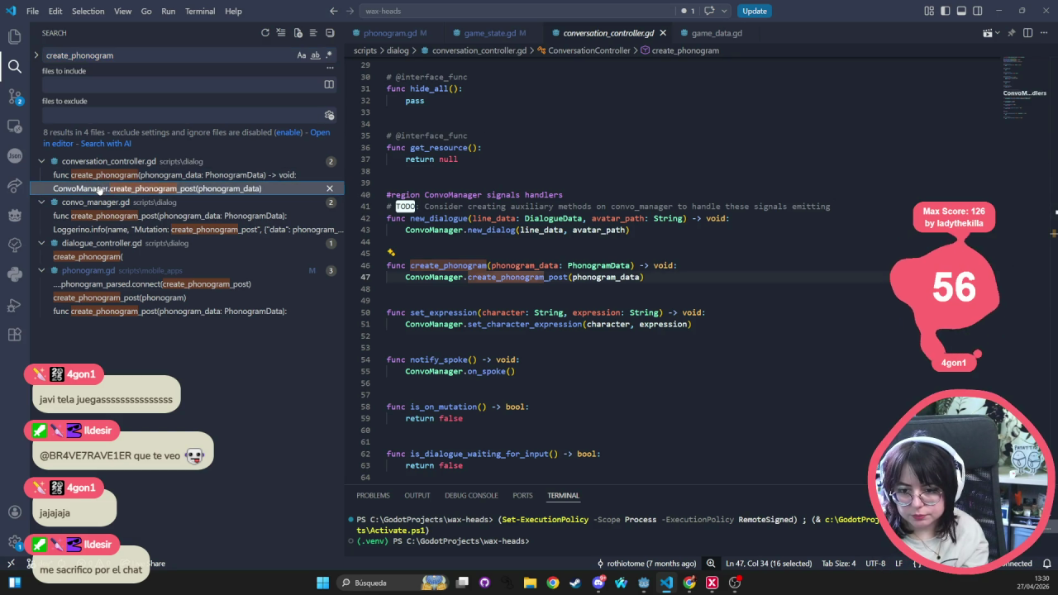
{"action": "scroll", "coordinate": [390, 133], "scroll_direction": "up", "scroll_amount": 9}
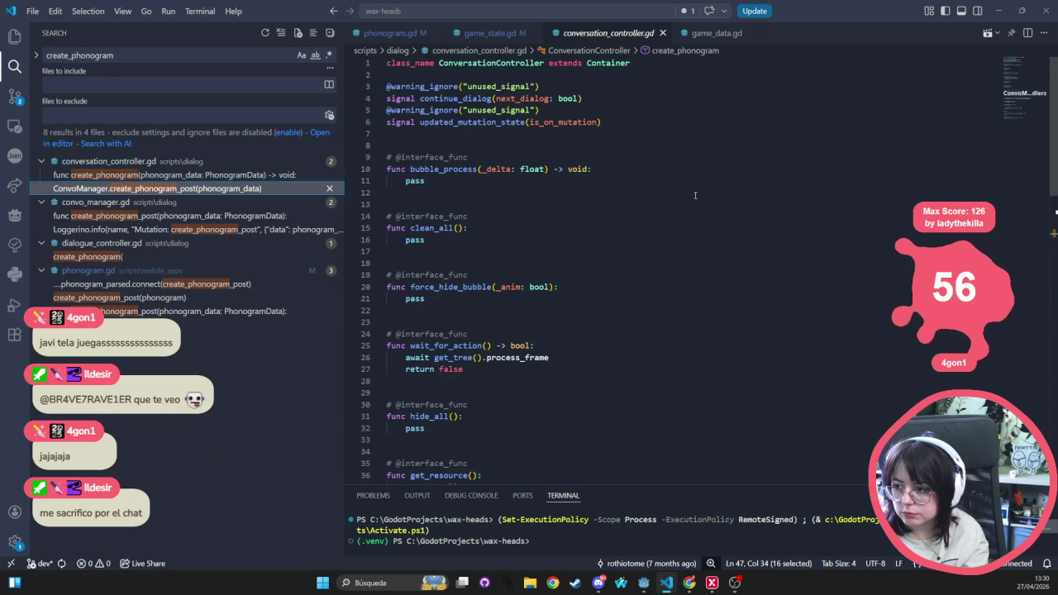
{"action": "left_click", "coordinate": [124, 257]}
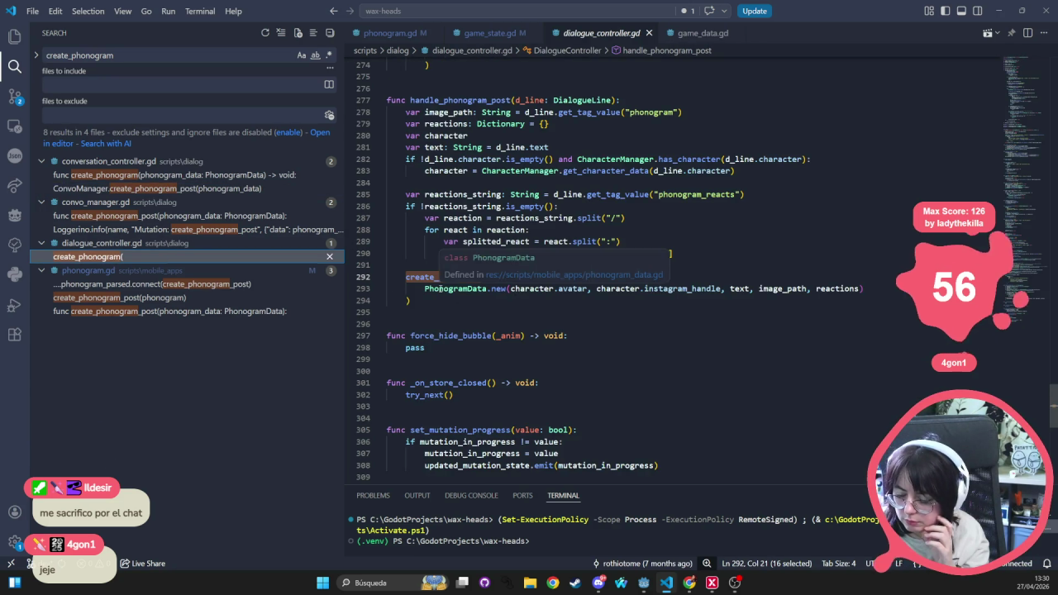
- Examine the new PhonogramData arguments on line 293, then indent empty line 291
{"action": "double_click", "coordinate": [455, 289]}
{"action": "double_click", "coordinate": [498, 288]}
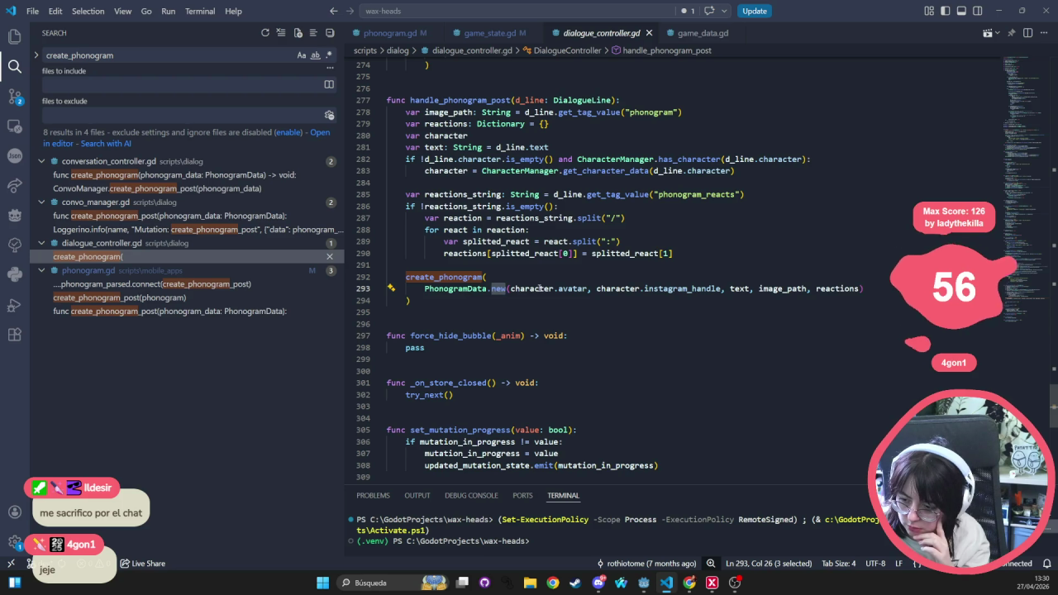
{"action": "double_click", "coordinate": [539, 288]}
{"action": "left_click", "coordinate": [563, 286]}
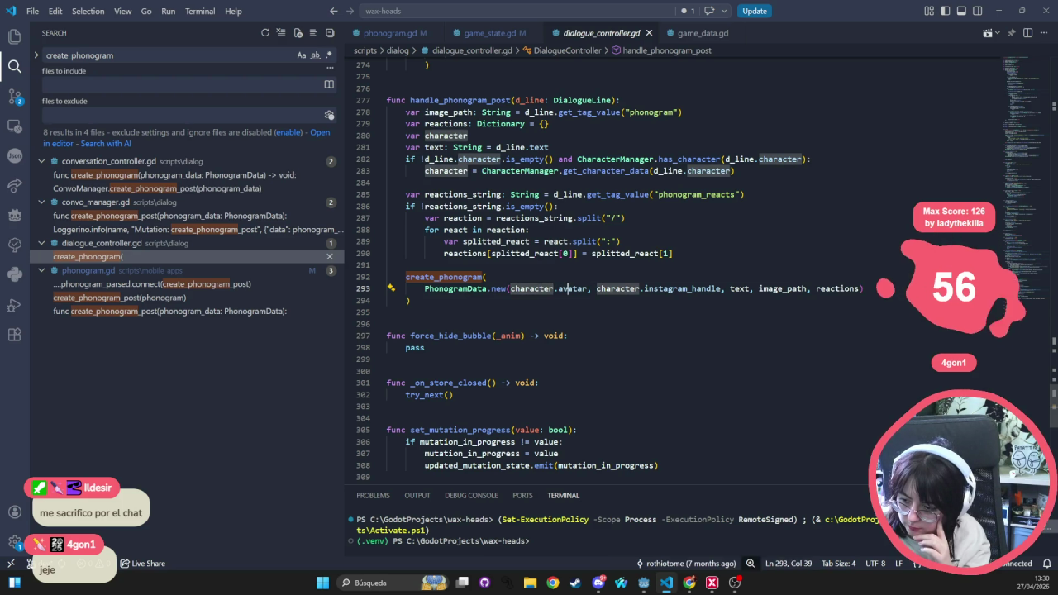
{"action": "left_click", "coordinate": [744, 289]}
{"action": "double_click", "coordinate": [739, 289]}
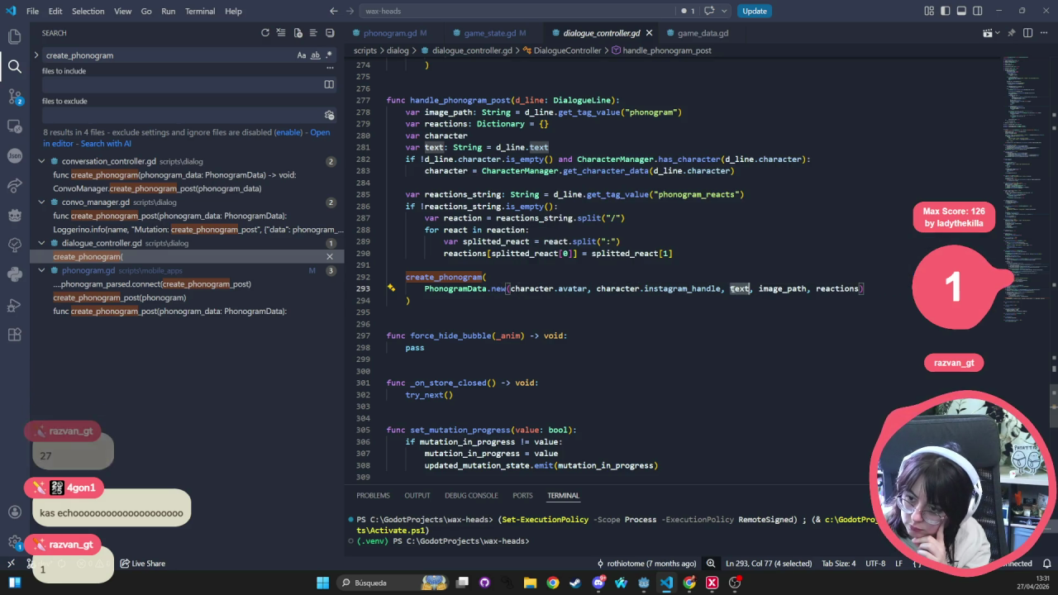
{"action": "double_click", "coordinate": [785, 290]}
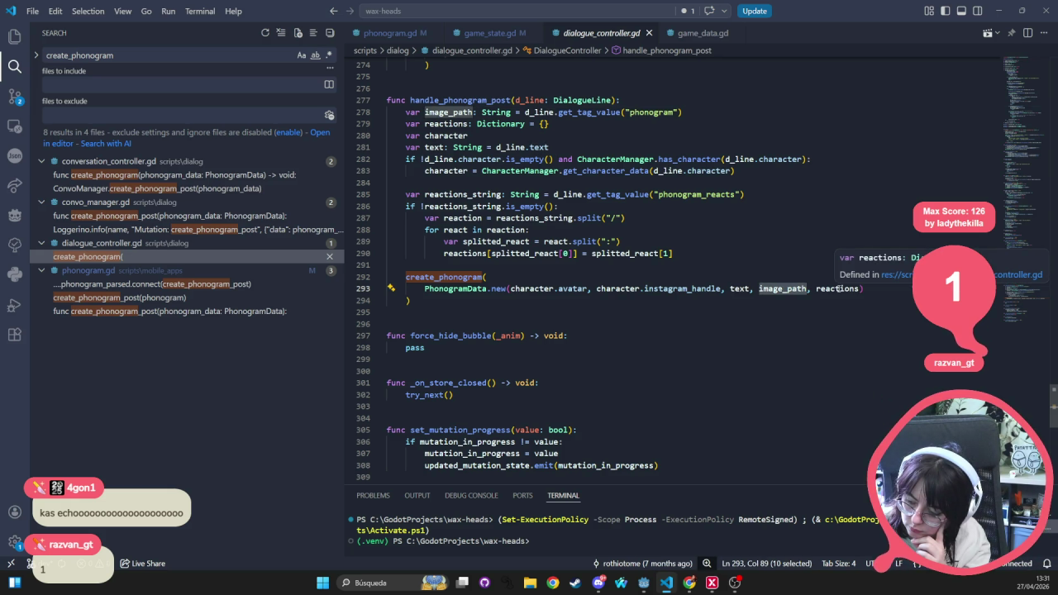
{"action": "double_click", "coordinate": [838, 289]}
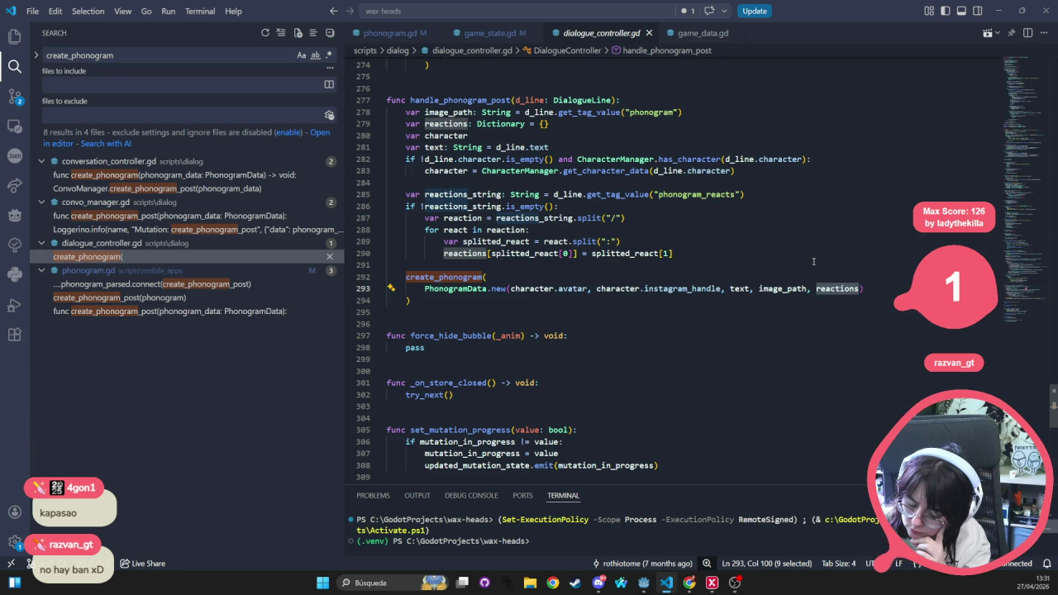
{"action": "left_click", "coordinate": [733, 288]}
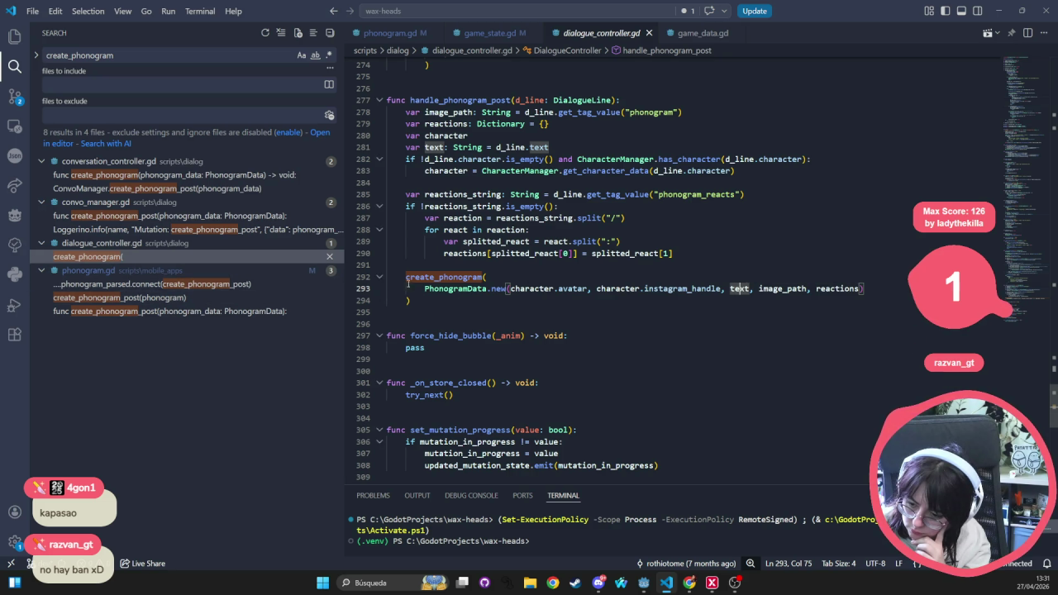
{"action": "left_click", "coordinate": [553, 265]}
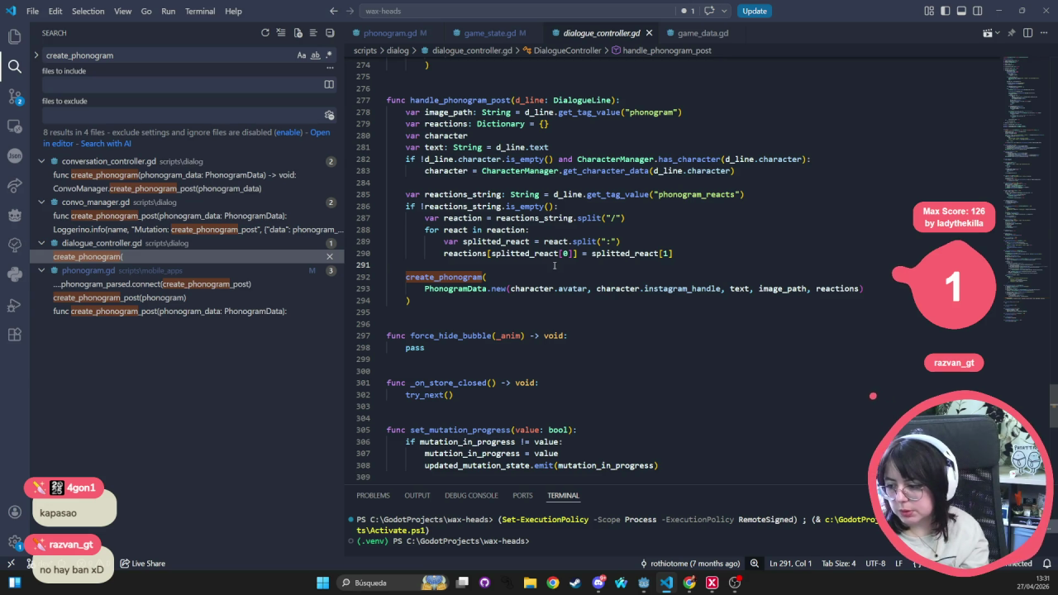
{"action": "key", "text": "Tab"}
- Insert the suggested Loggerino.info logging block and save dialogue_controller.gd
{"action": "type", "text": "ggeri"}
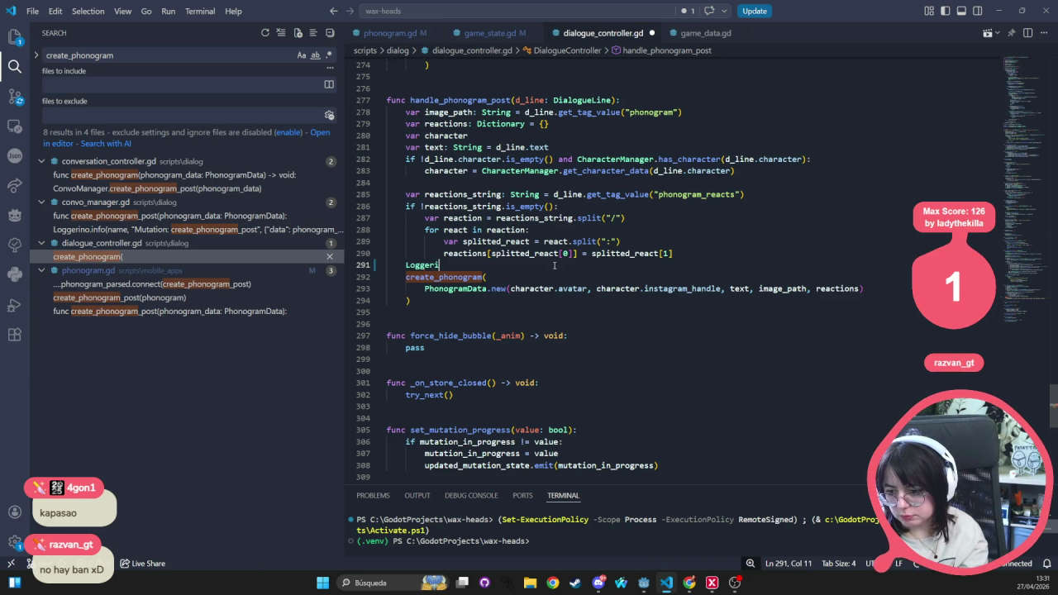
{"action": "type", "text": "no.in"}
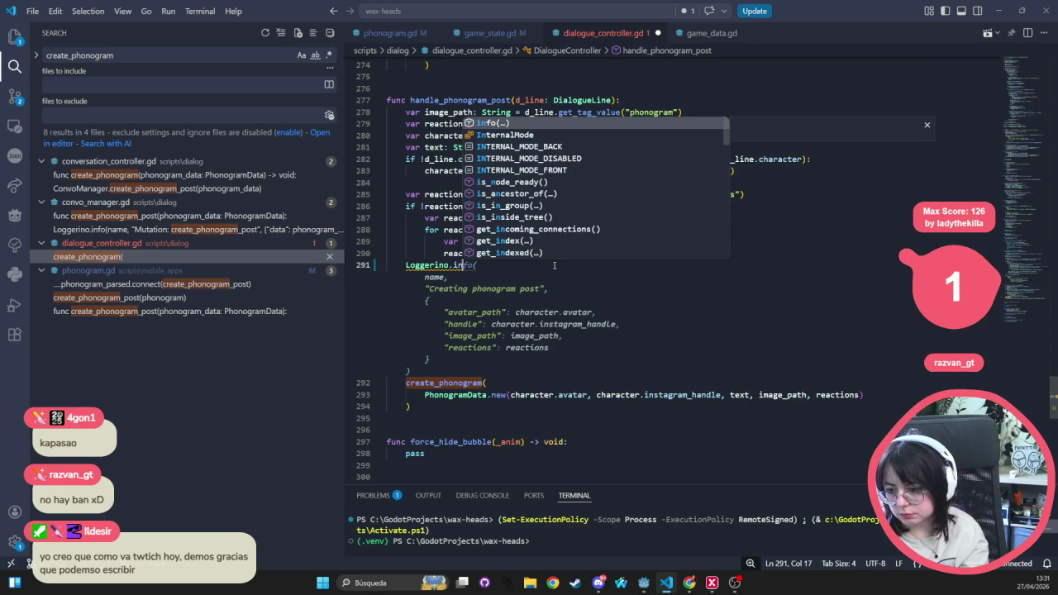
{"action": "key", "text": "Tab"}
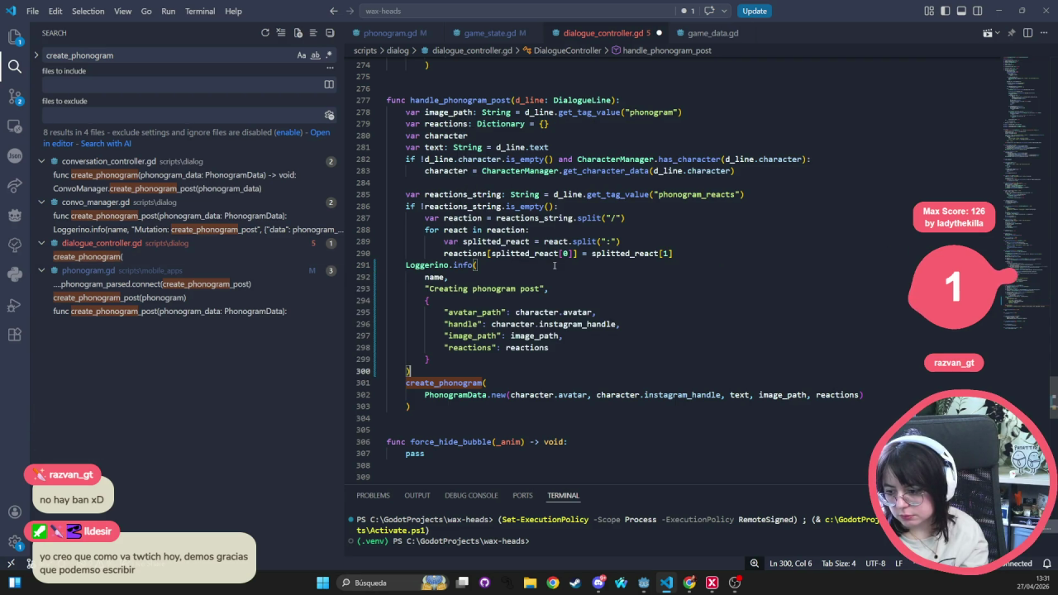
{"action": "key", "text": "ctrl+s"}
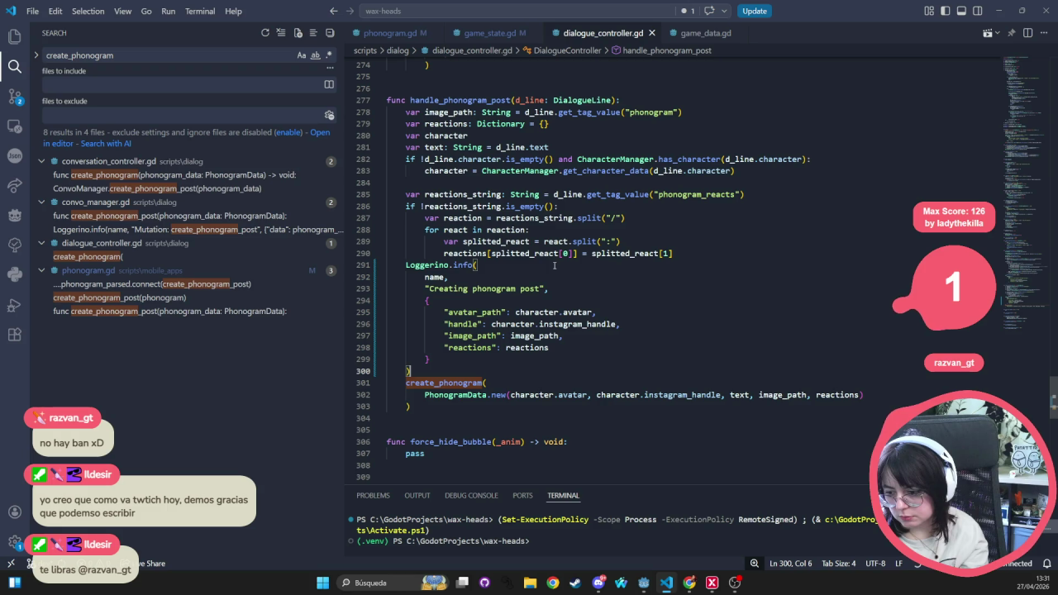
- Add a line reading "text": with the suggested text value below the "handle" entry
{"action": "left_click", "coordinate": [635, 329]}
{"action": "key", "text": "Return"}
{"action": "type", "text": "\"text\":"}
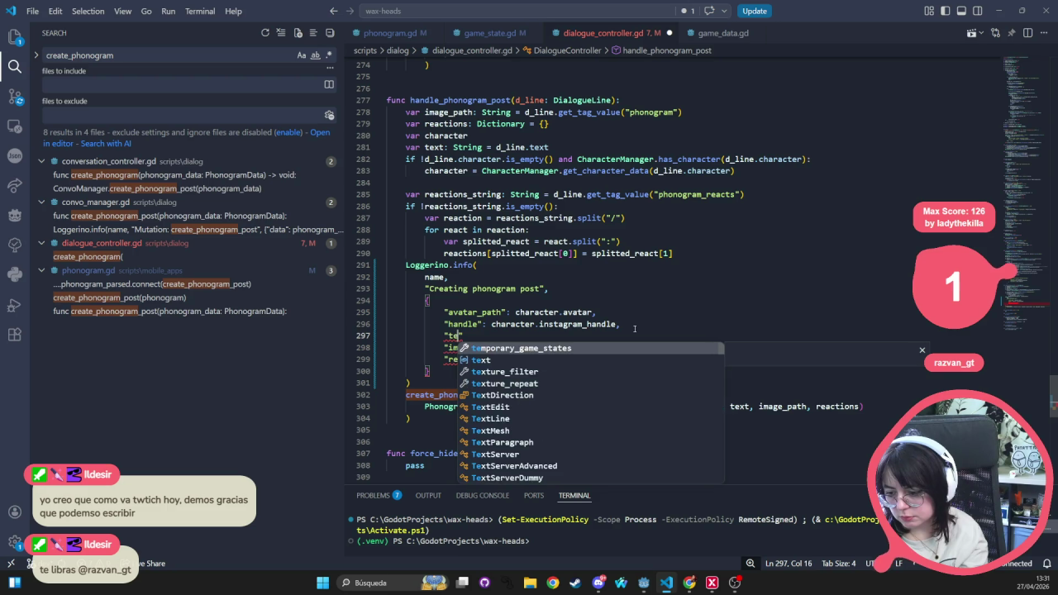
{"action": "key", "text": "Tab"}
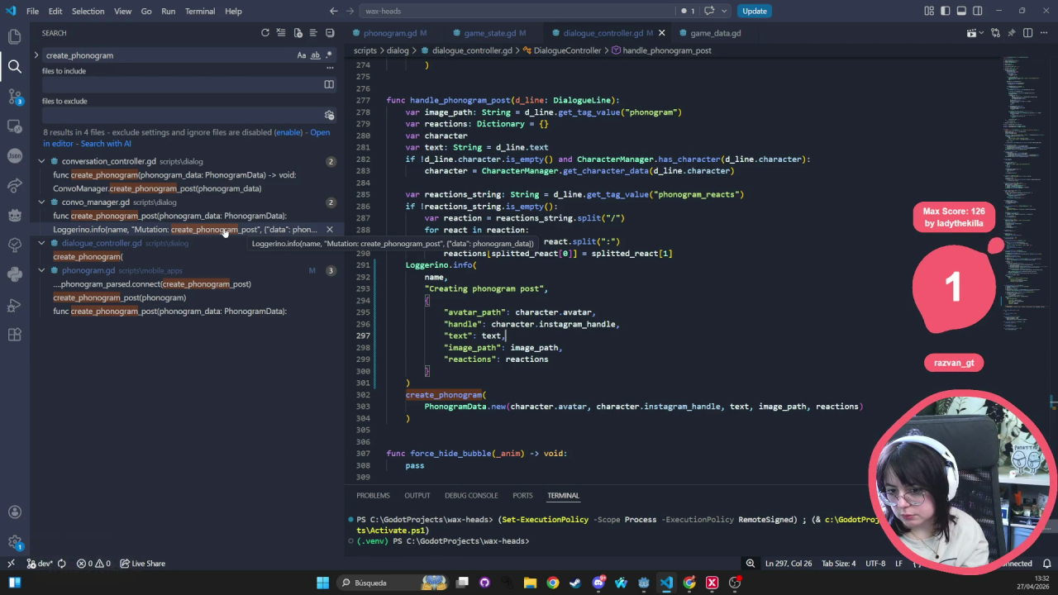
- Trace create_phonogram_post to its call in load_passed_phonograms in phonogram.gd, then switch to Godot
{"action": "left_click", "coordinate": [224, 230]}
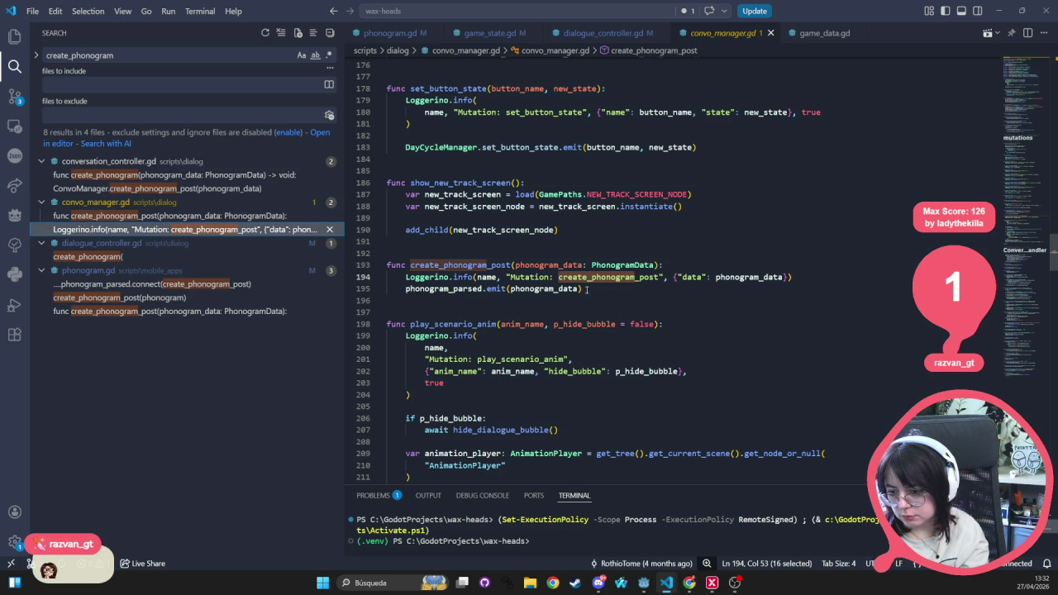
{"action": "left_click", "coordinate": [192, 217]}
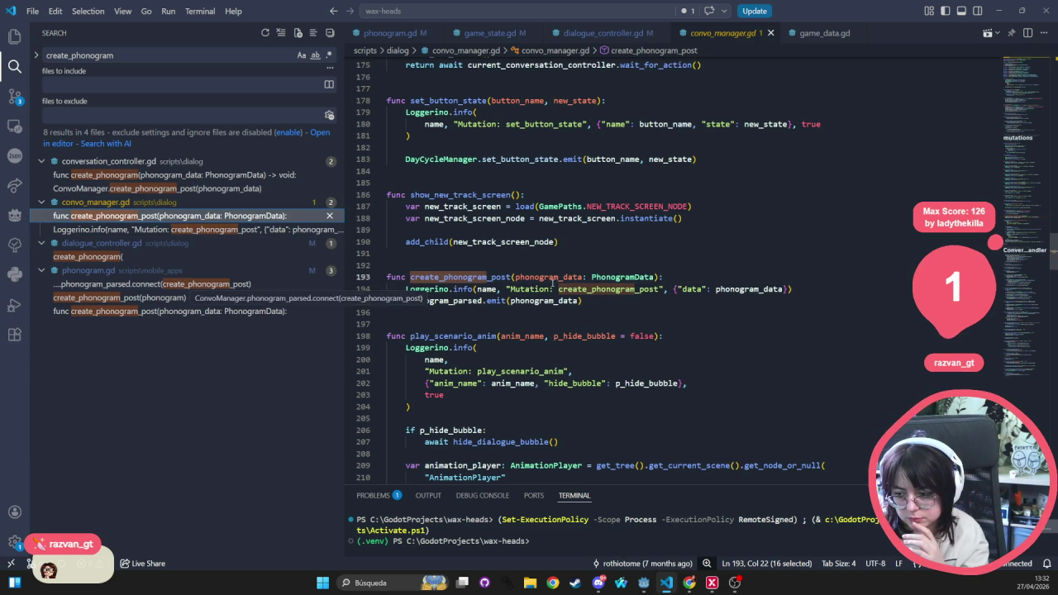
{"action": "left_click", "coordinate": [195, 286]}
{"action": "left_click", "coordinate": [184, 298]}
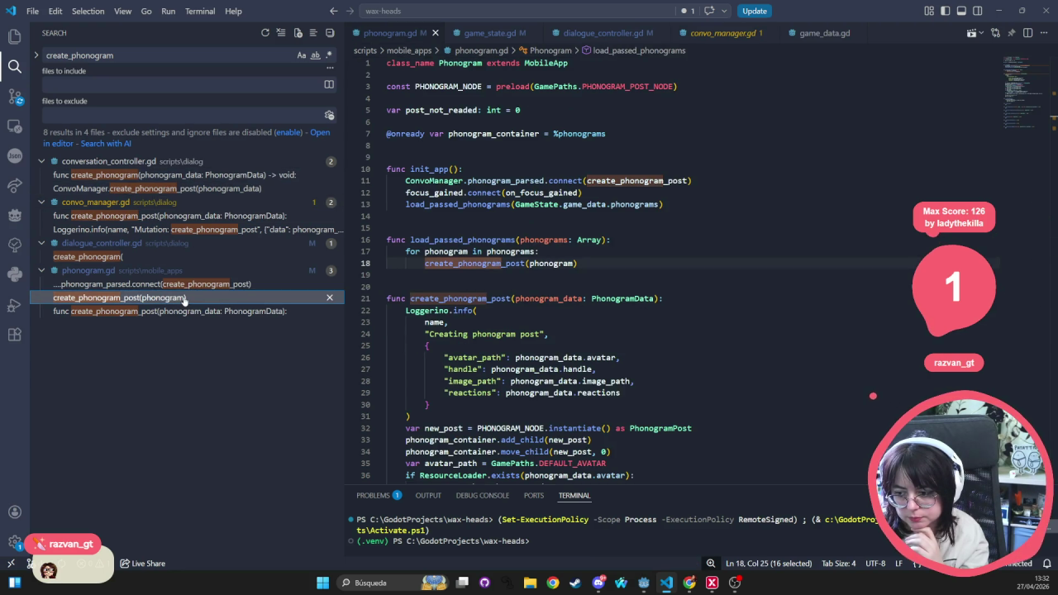
{"action": "key", "text": "alt+Tab"}
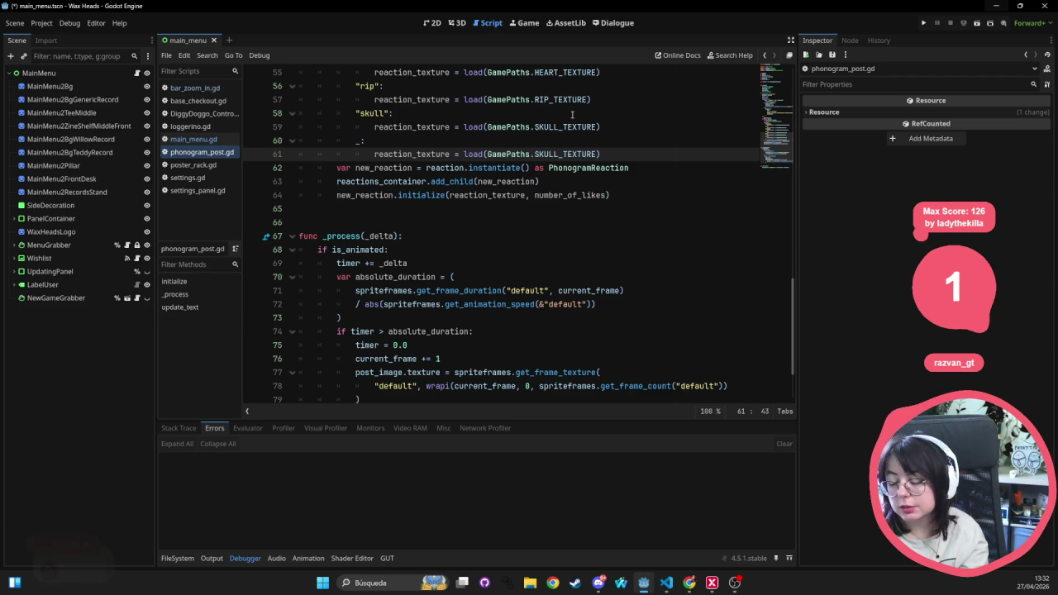
- Run the Wax Heads project from Godot, saving the scene first
{"action": "left_click", "coordinate": [923, 22]}
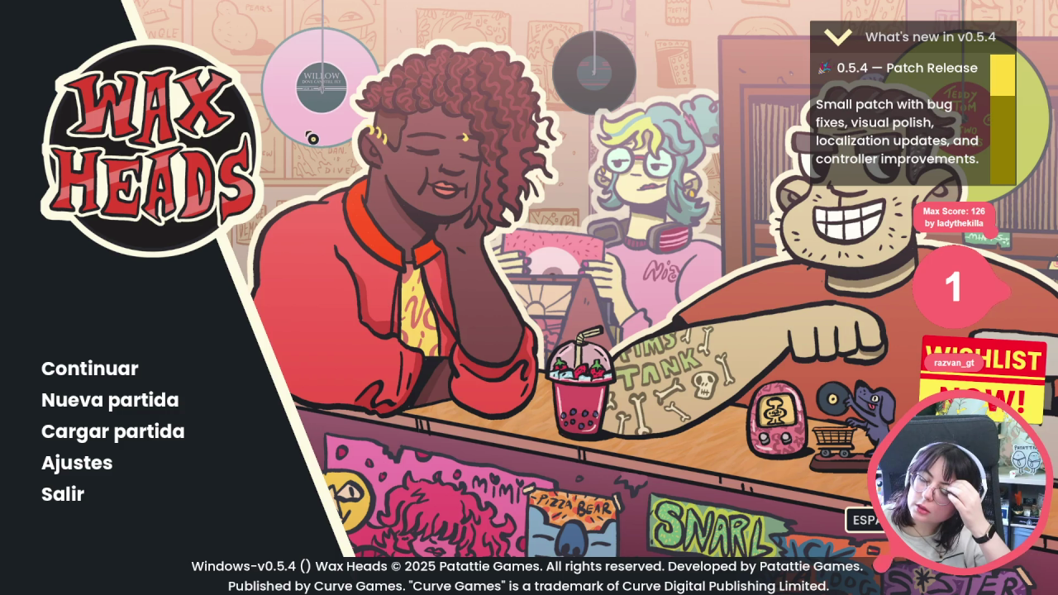
- Continue the saved game, get through Morgan's dialogue, and leave the staff room
{"action": "left_click", "coordinate": [157, 364]}
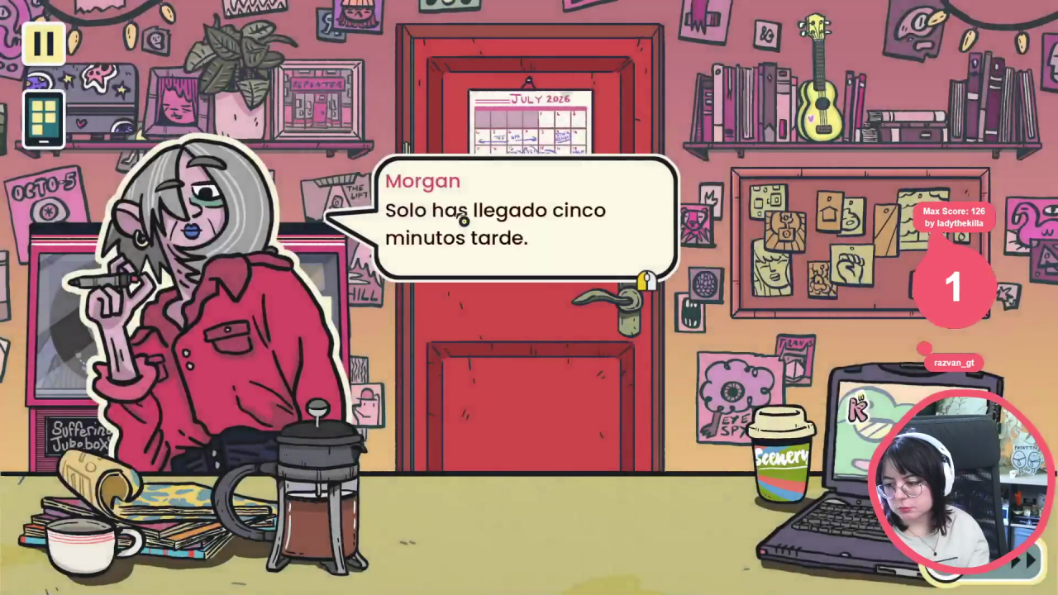
{"action": "left_click", "coordinate": [480, 223]}
{"action": "left_click", "coordinate": [1008, 285]}
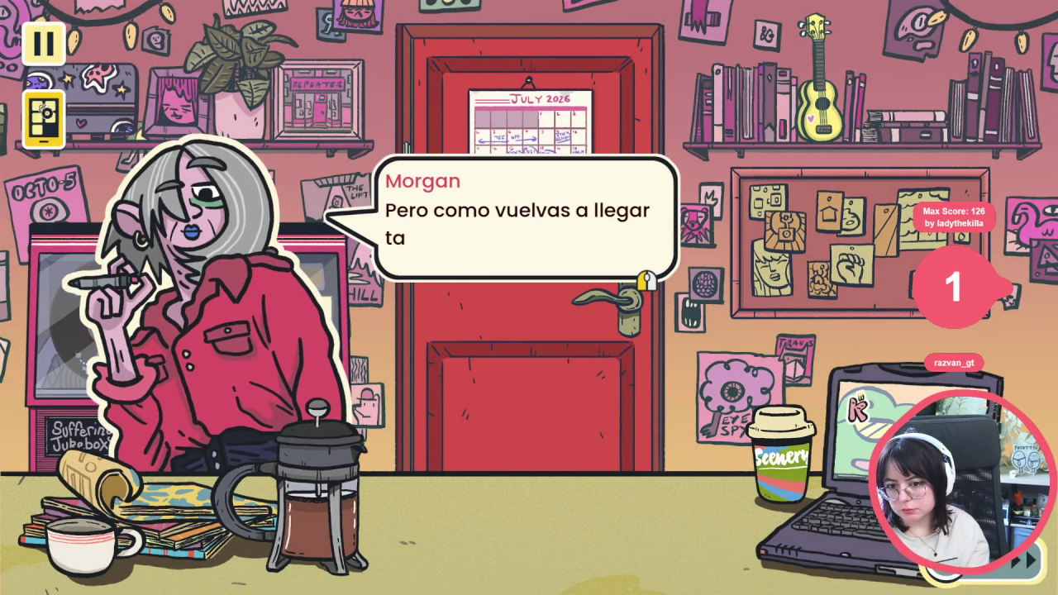
{"action": "left_click", "coordinate": [328, 107]}
{"action": "left_click", "coordinate": [327, 107]}
{"action": "left_click", "coordinate": [377, 265]}
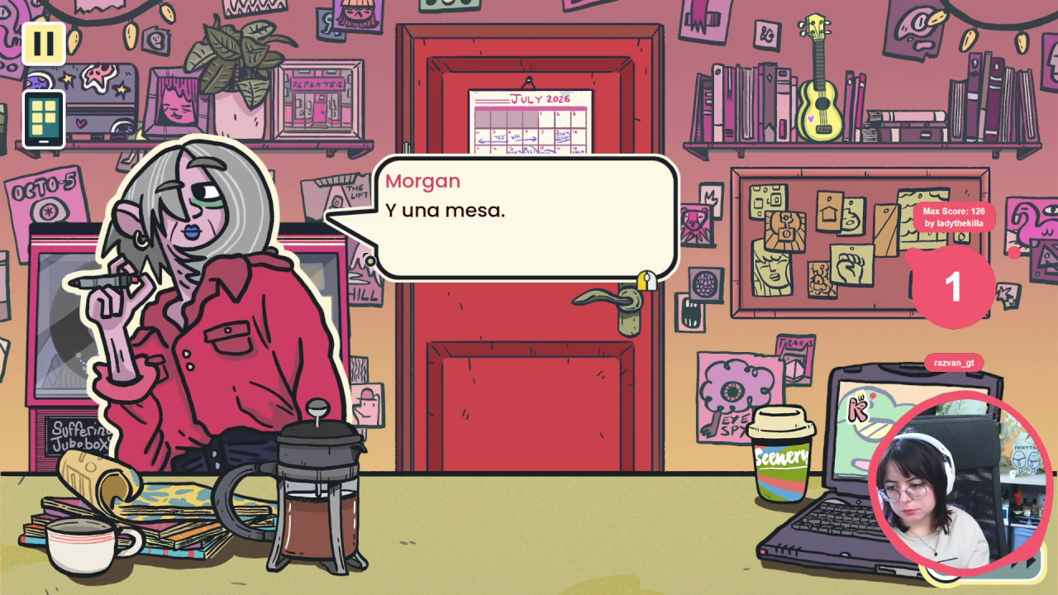
{"action": "left_click", "coordinate": [370, 260]}
{"action": "left_click", "coordinate": [369, 261]}
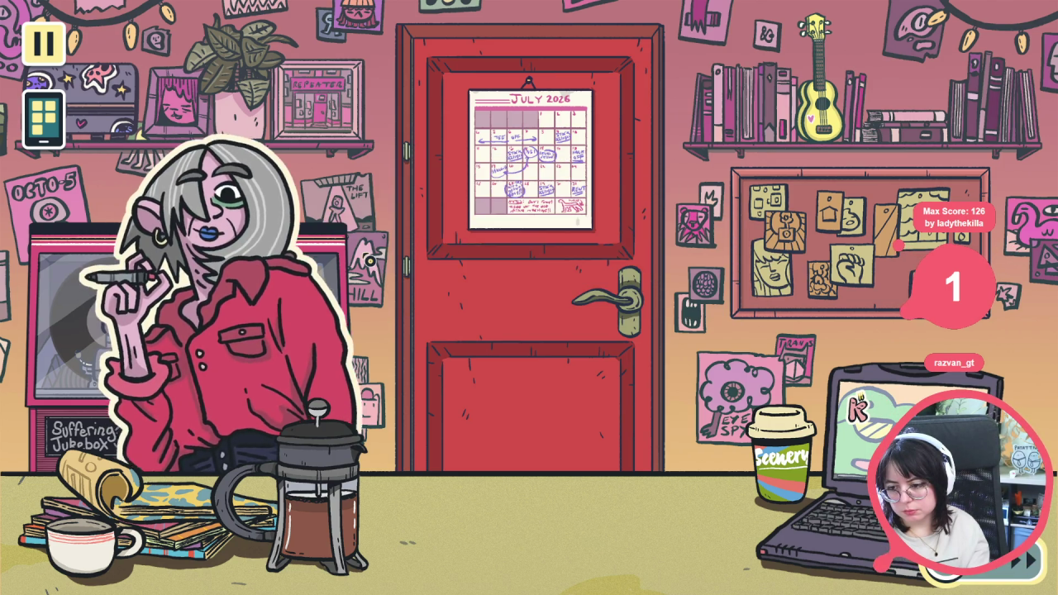
{"action": "left_click", "coordinate": [496, 273]}
{"action": "left_click", "coordinate": [438, 316]}
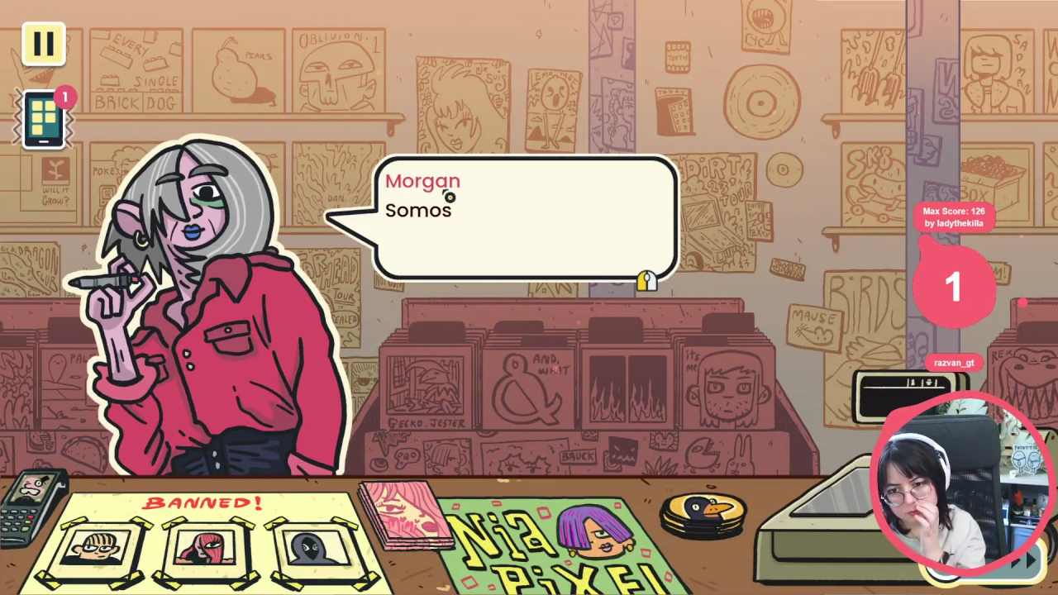
- Check the Phonogram feed on the in-game phone, then close it and the pause menu
{"action": "left_click", "coordinate": [49, 130]}
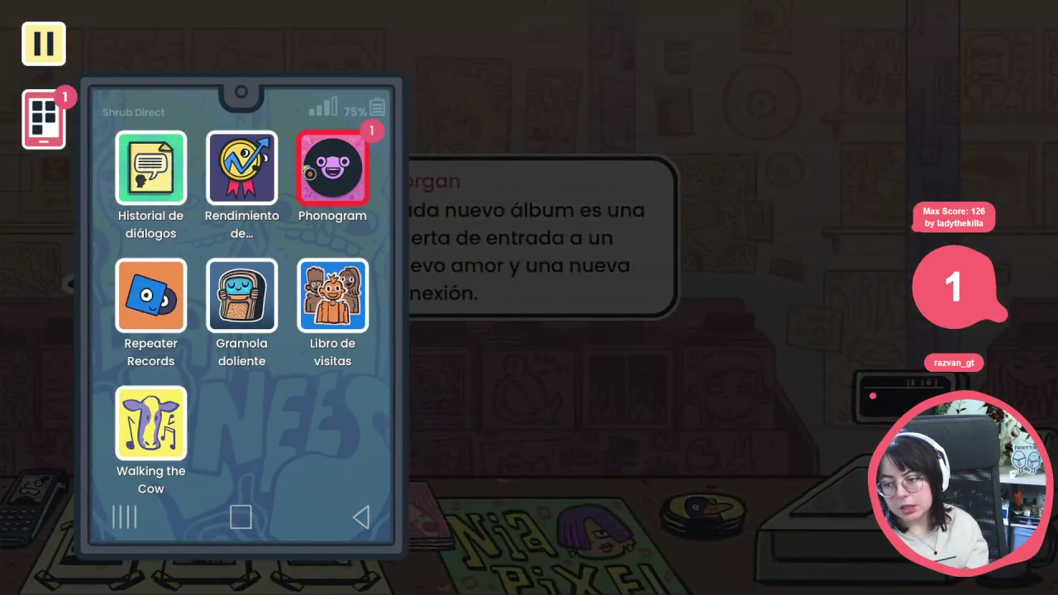
{"action": "left_click", "coordinate": [333, 168]}
{"action": "key", "text": "Escape"}
{"action": "left_click", "coordinate": [44, 120]}
{"action": "left_click", "coordinate": [52, 65]}
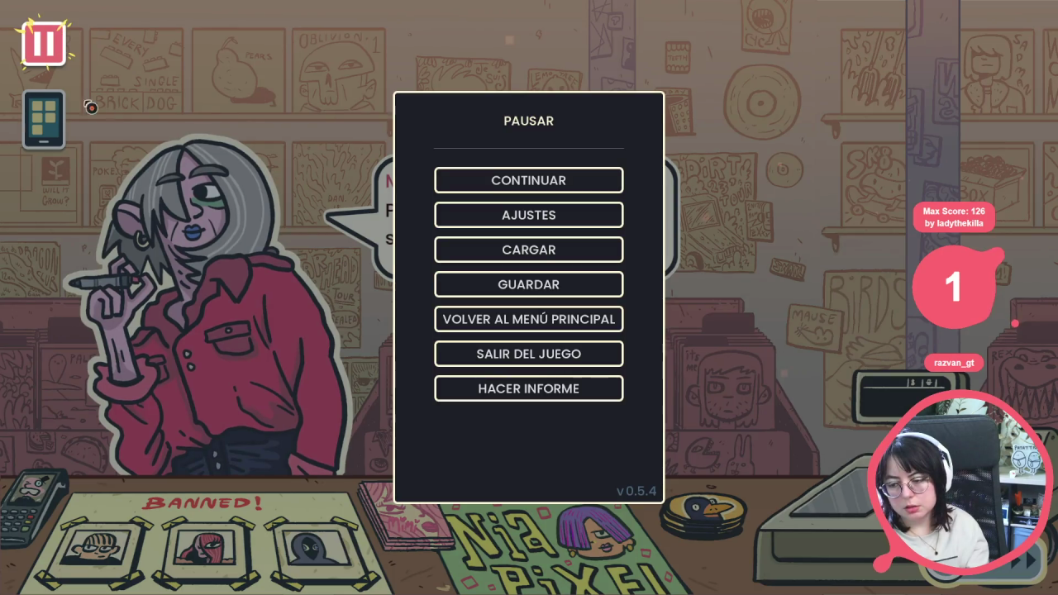
{"action": "key", "text": "Escape"}
- Answer Morgan with ¡Abramos! and open the shop from the front door
{"action": "left_click", "coordinate": [481, 215]}
{"action": "left_click", "coordinate": [484, 207]}
{"action": "left_click", "coordinate": [409, 207]}
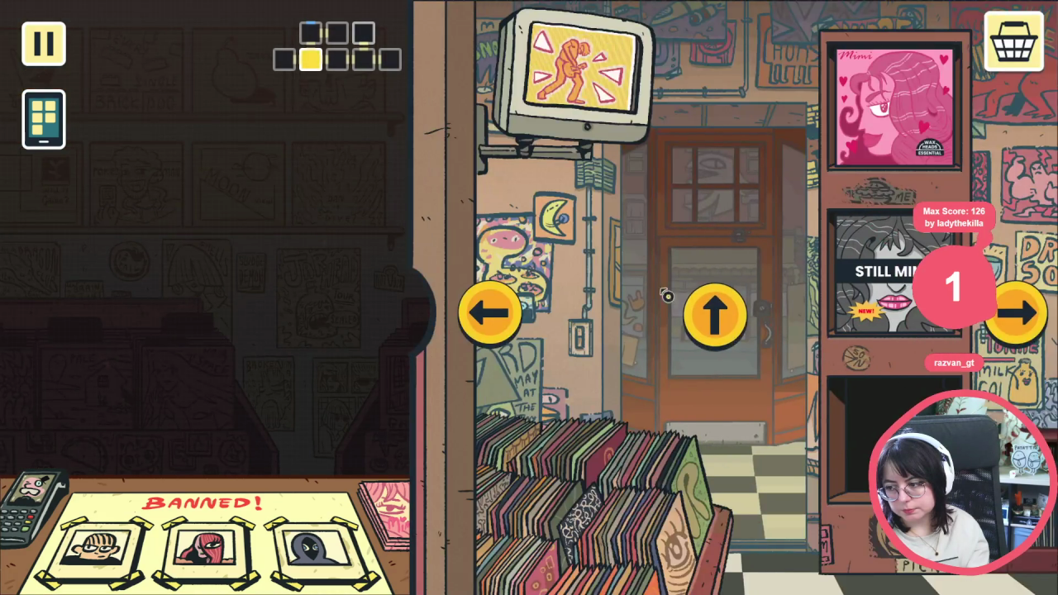
{"action": "left_click", "coordinate": [709, 311]}
{"action": "left_click", "coordinate": [736, 339]}
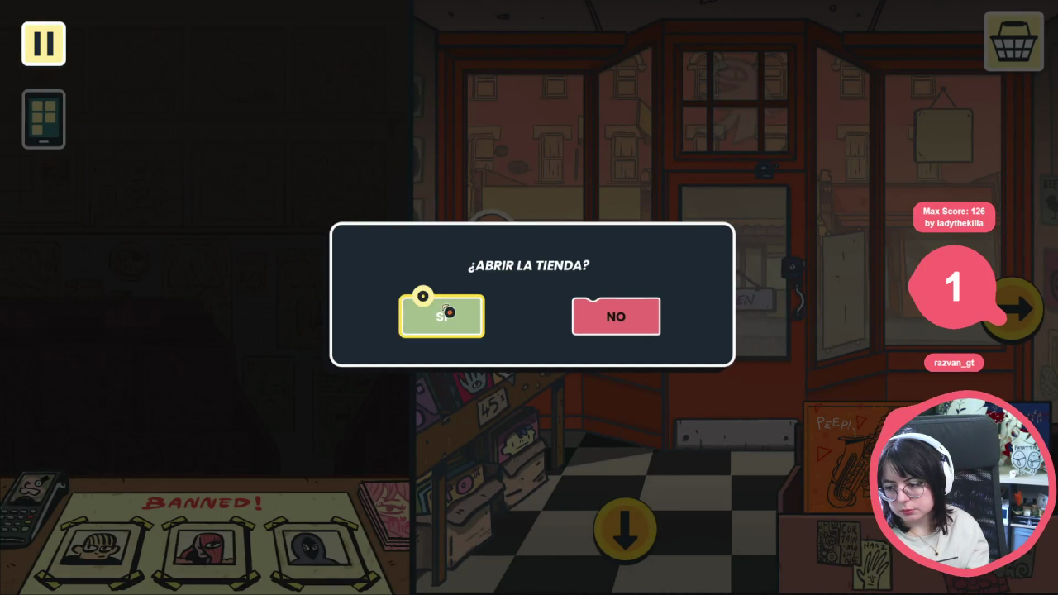
{"action": "left_click", "coordinate": [423, 304]}
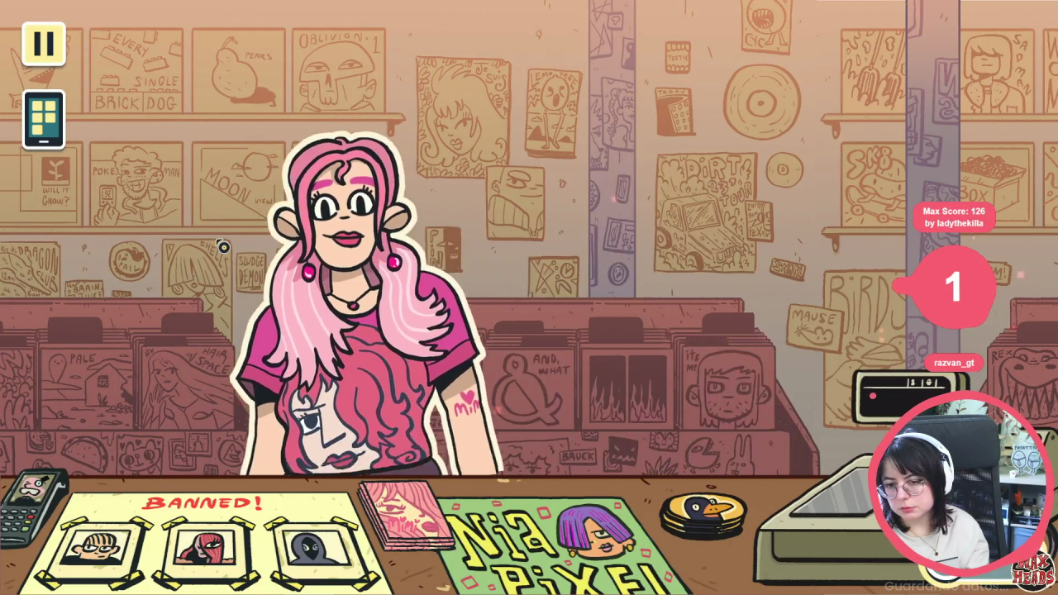
- Quit to the main menu from the pause menu, confirming with Sí
{"action": "left_click", "coordinate": [43, 43]}
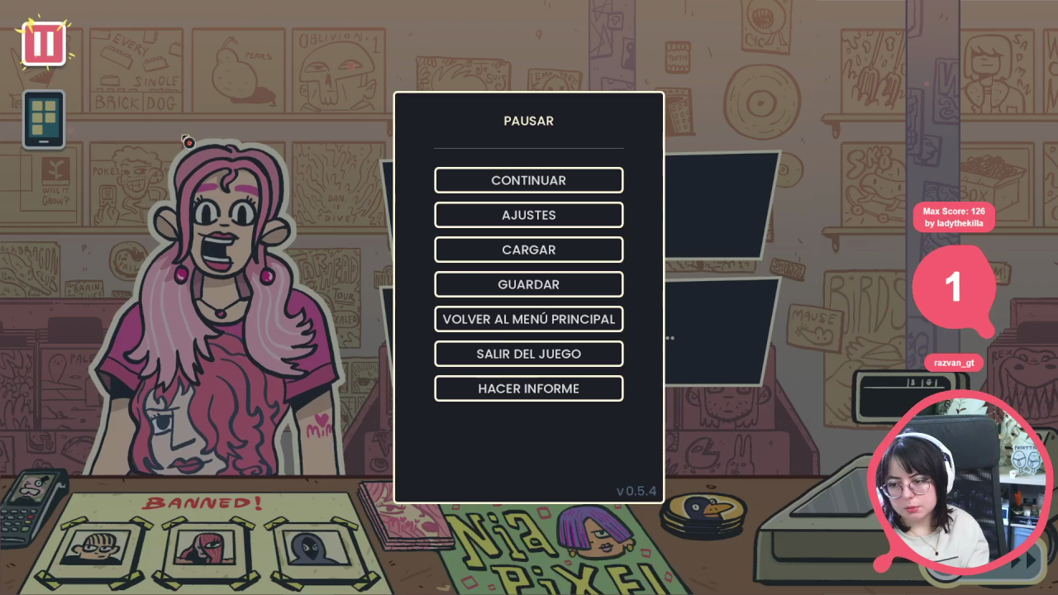
{"action": "left_click", "coordinate": [566, 324]}
{"action": "left_click", "coordinate": [422, 337]}
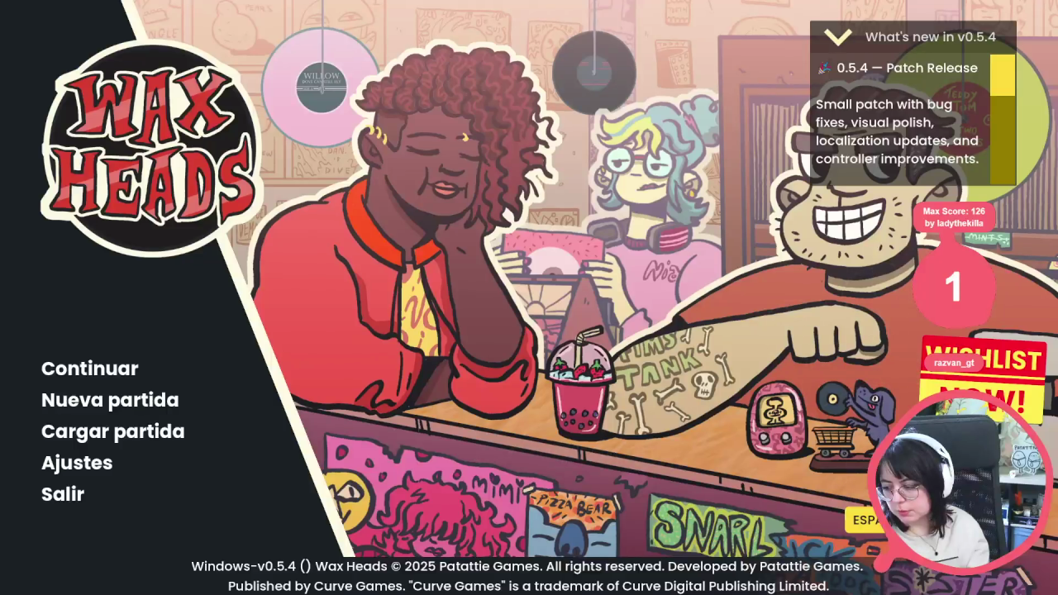
- Switch Wax Heads to Français, continue the saved game, and view the phone's Phonogram feed
{"action": "left_click", "coordinate": [875, 561]}
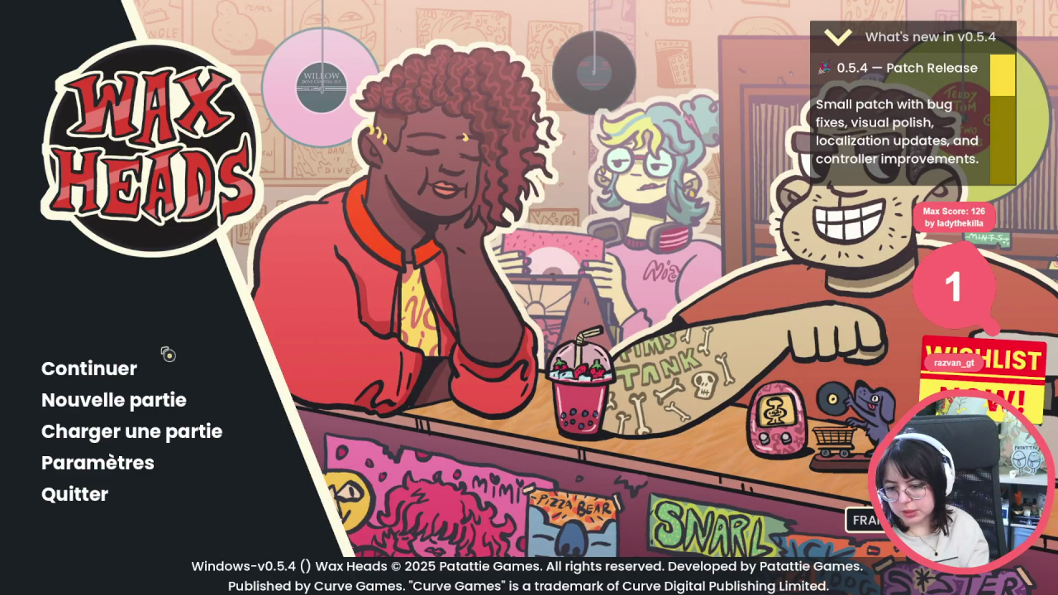
{"action": "left_click", "coordinate": [127, 371]}
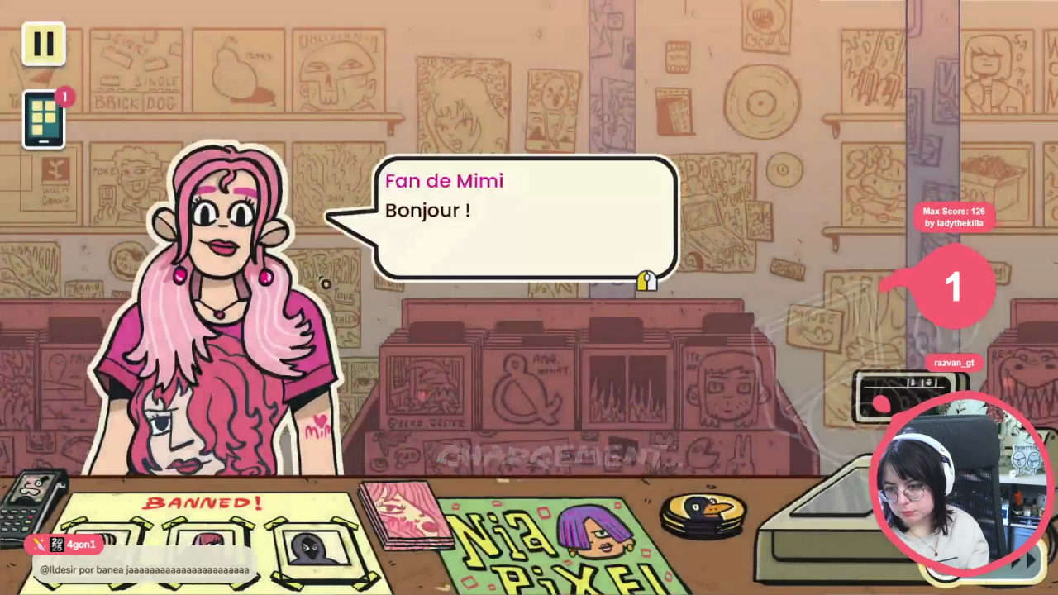
{"action": "left_click", "coordinate": [39, 129]}
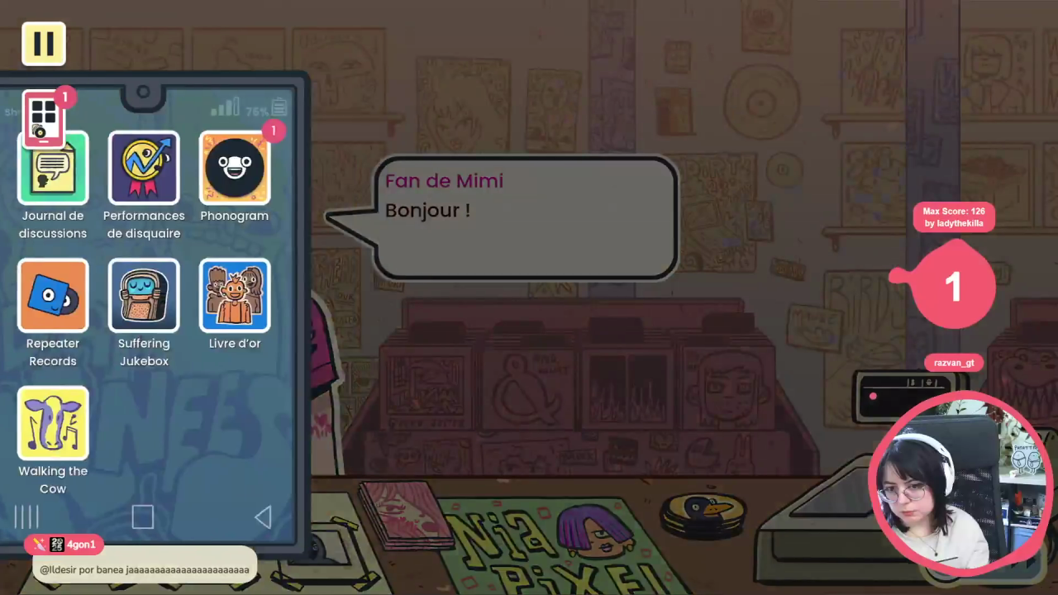
{"action": "left_click", "coordinate": [318, 176]}
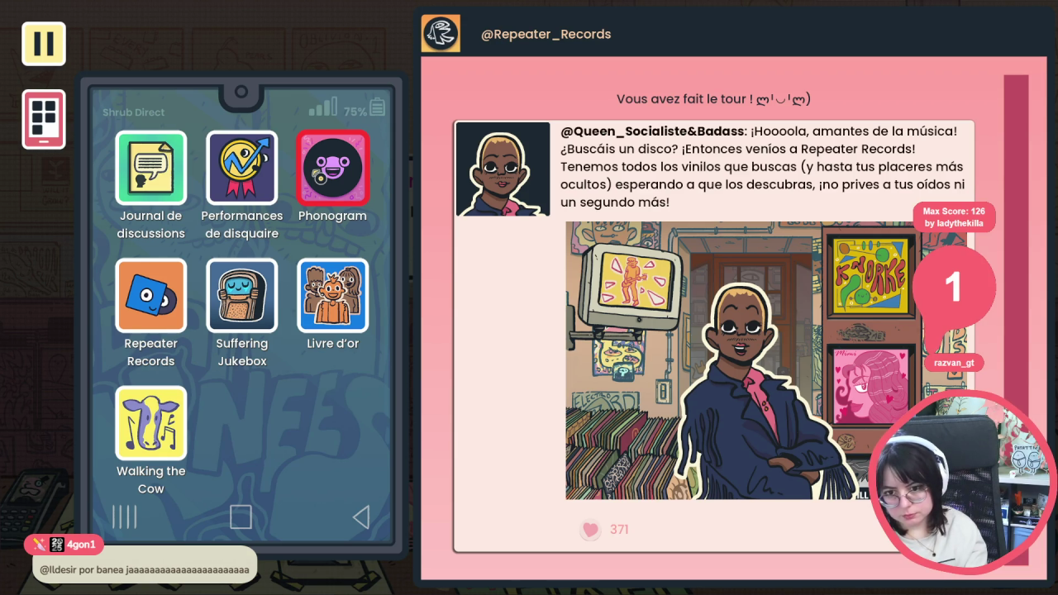
- Pause, go back to the main menu, and close the game with Alt+F4
{"action": "left_click", "coordinate": [44, 43]}
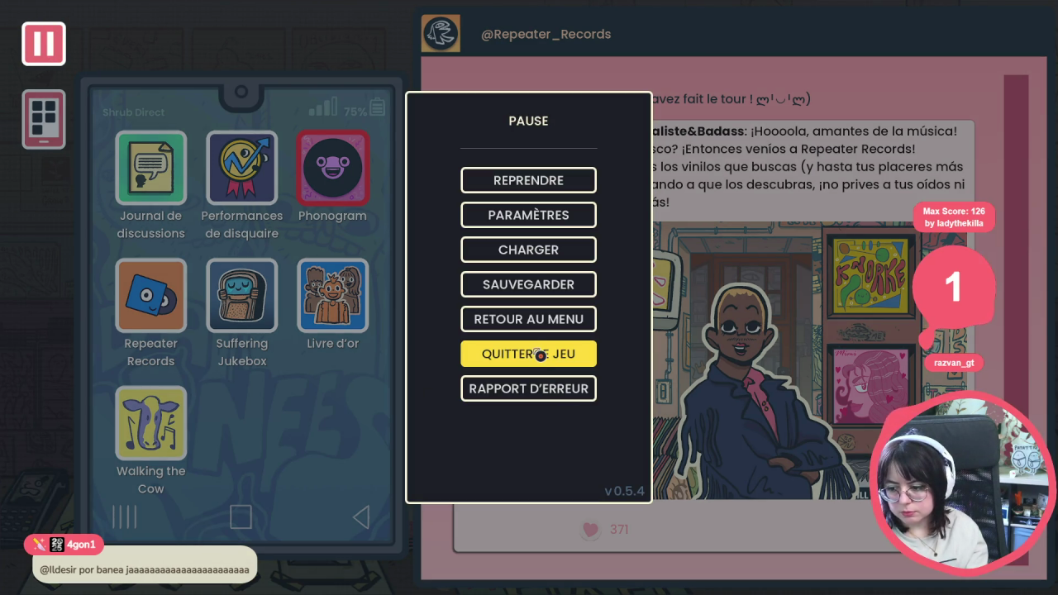
{"action": "left_click", "coordinate": [545, 323]}
{"action": "key", "text": "Escape"}
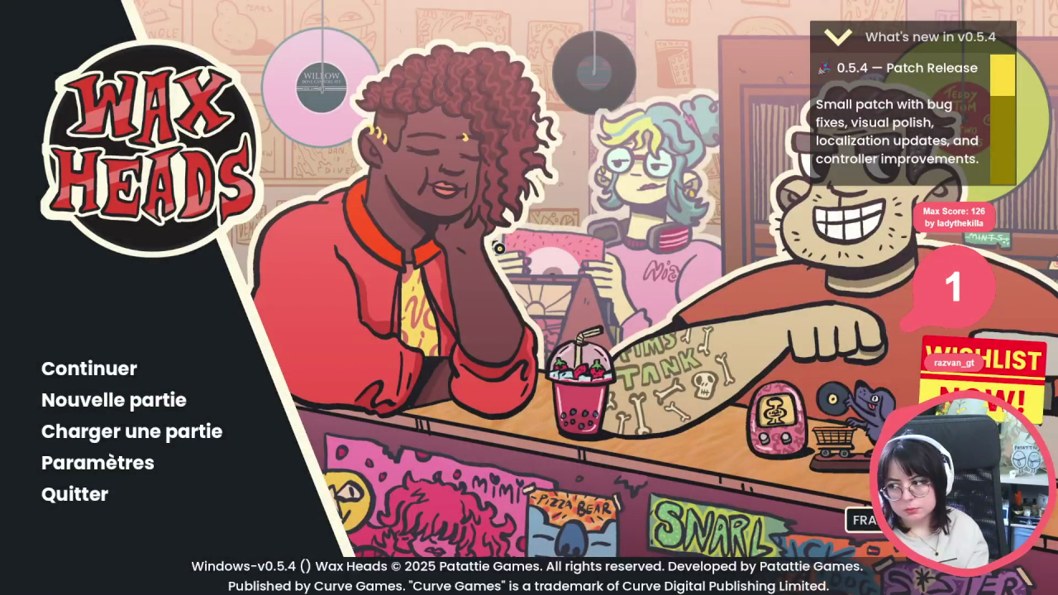
{"action": "key", "text": "alt+F4"}
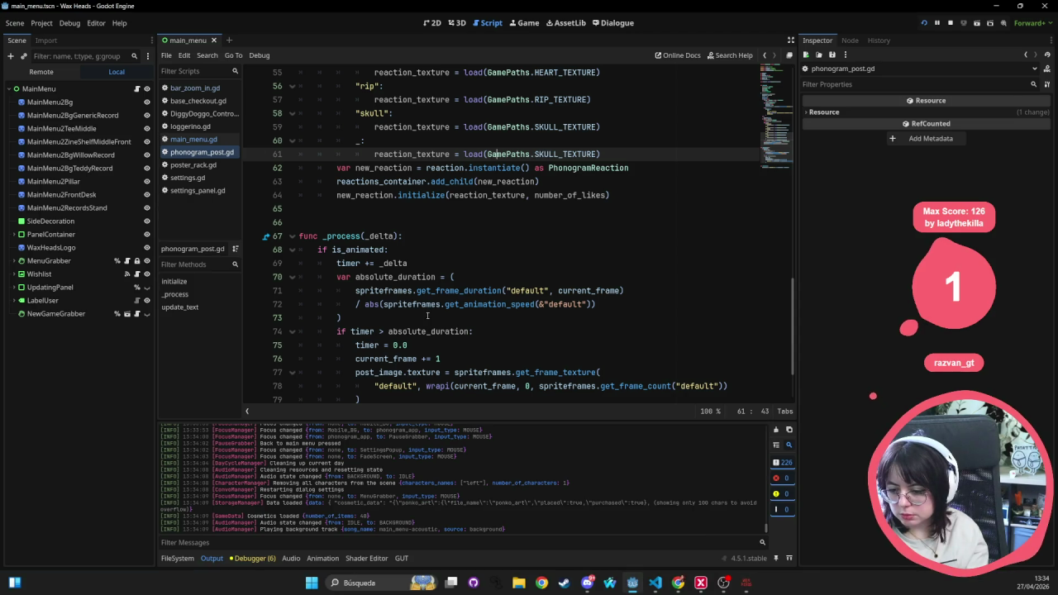
- Enlarge the Output panel, filter the log by 'ohonogram', and select the logged phonogram post
{"action": "left_click", "coordinate": [421, 304]}
{"action": "mouse_move", "coordinate": [372, 418]}
{"action": "left_mouse_down"}
{"action": "mouse_move", "coordinate": [413, 258]}
{"action": "mouse_move", "coordinate": [479, 130]}
{"action": "mouse_move", "coordinate": [471, 169]}
{"action": "left_mouse_up"}
{"action": "left_click", "coordinate": [234, 542]}
{"action": "type", "text": "ohonogram"}
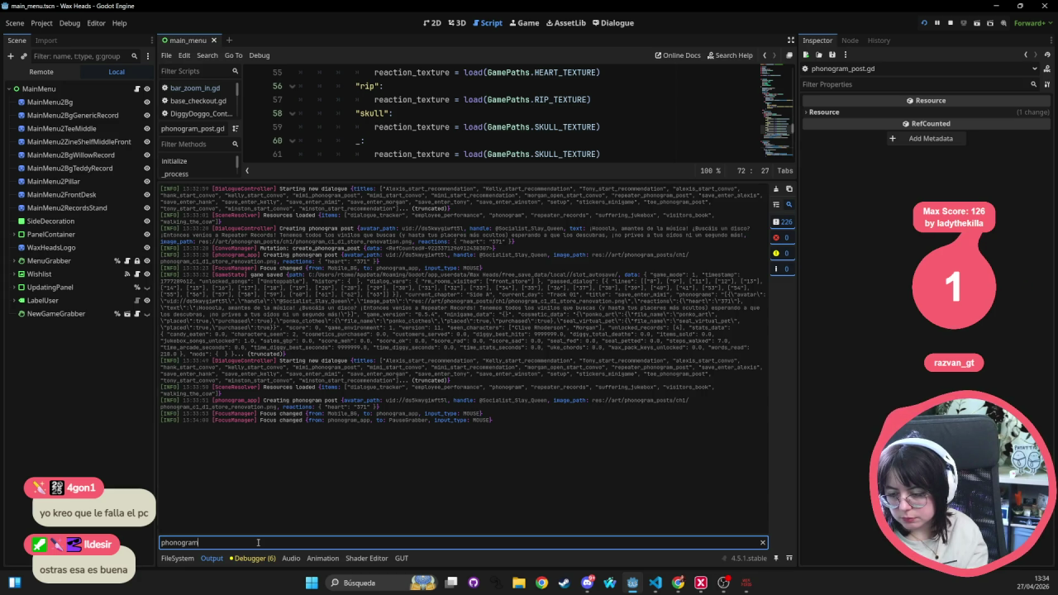
{"action": "mouse_move", "coordinate": [593, 229]}
{"action": "left_mouse_down"}
{"action": "mouse_move", "coordinate": [595, 239]}
{"action": "mouse_move", "coordinate": [448, 249]}
{"action": "mouse_move", "coordinate": [417, 242]}
{"action": "left_mouse_up"}
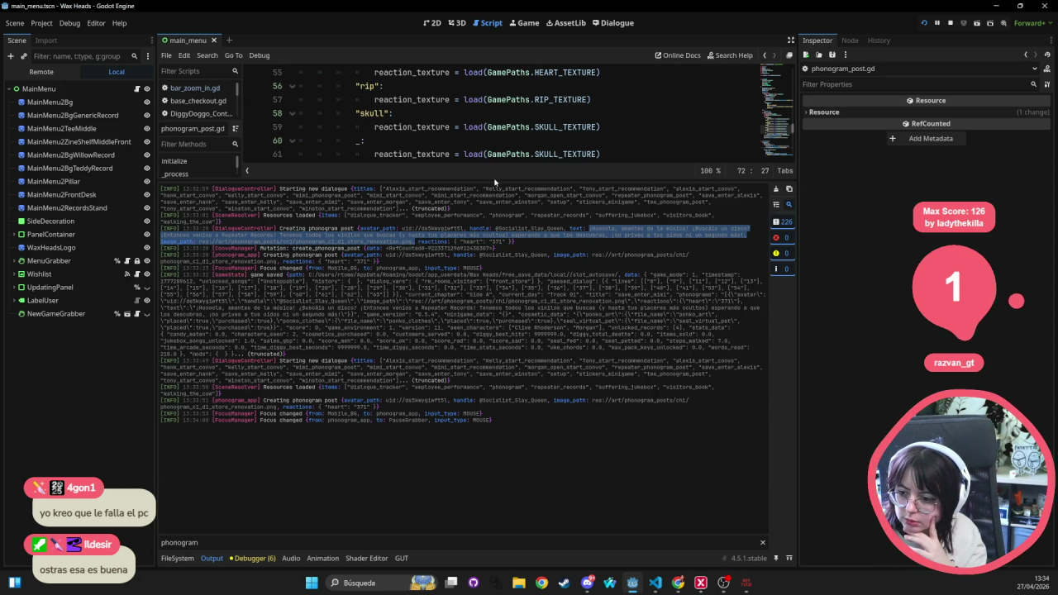
- Shrink the Output panel back down, scroll up in the script, and switch to the Dialogue editor
{"action": "left_click_drag", "start_coordinate": [493, 179], "coordinate": [453, 407]}
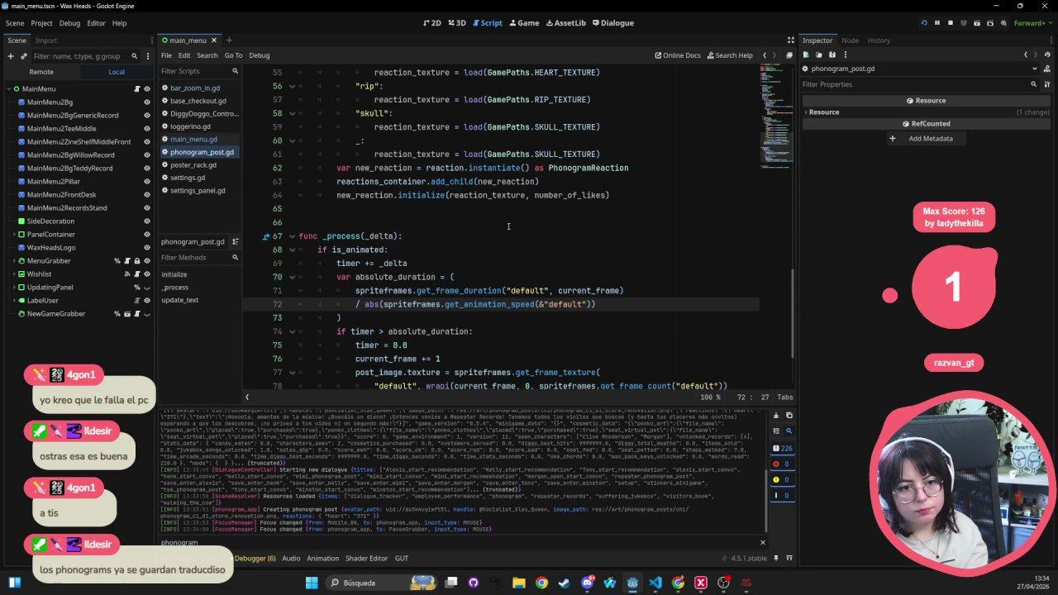
{"action": "left_click", "coordinate": [388, 222]}
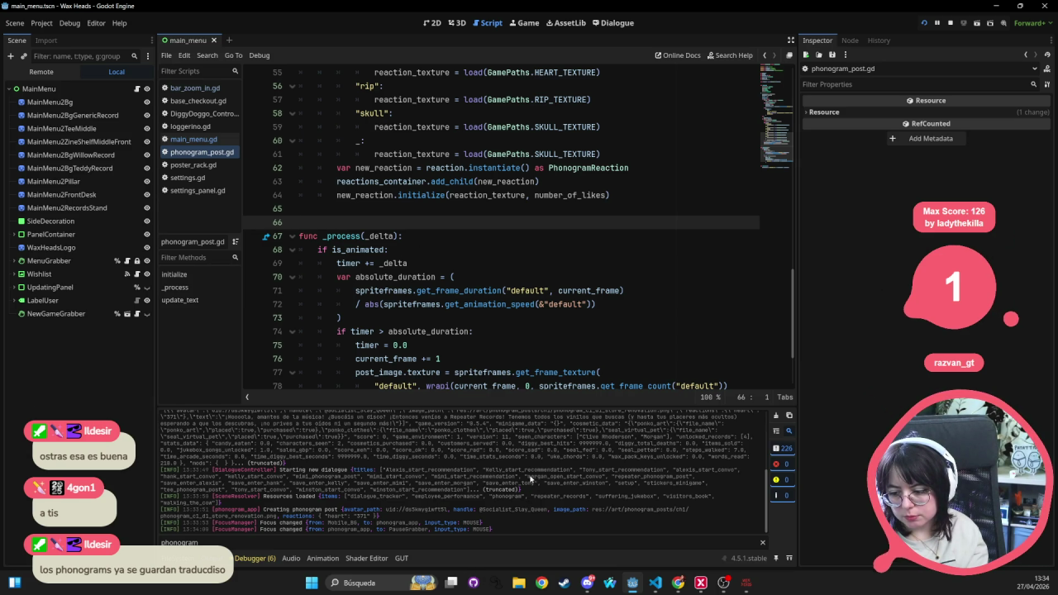
{"action": "scroll", "coordinate": [480, 464], "scroll_direction": "up", "scroll_amount": 2}
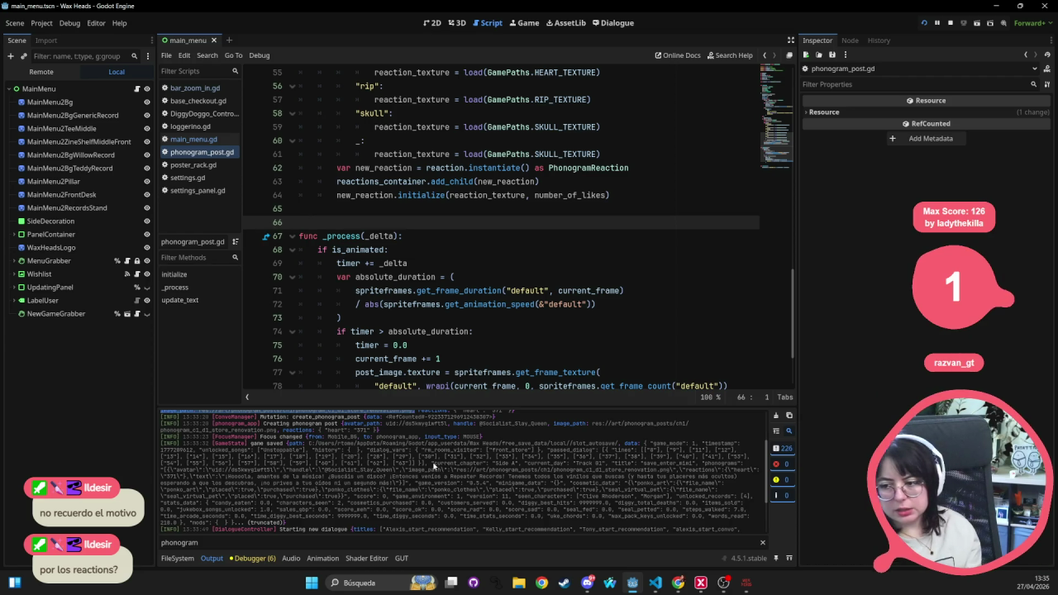
{"action": "left_click", "coordinate": [624, 22]}
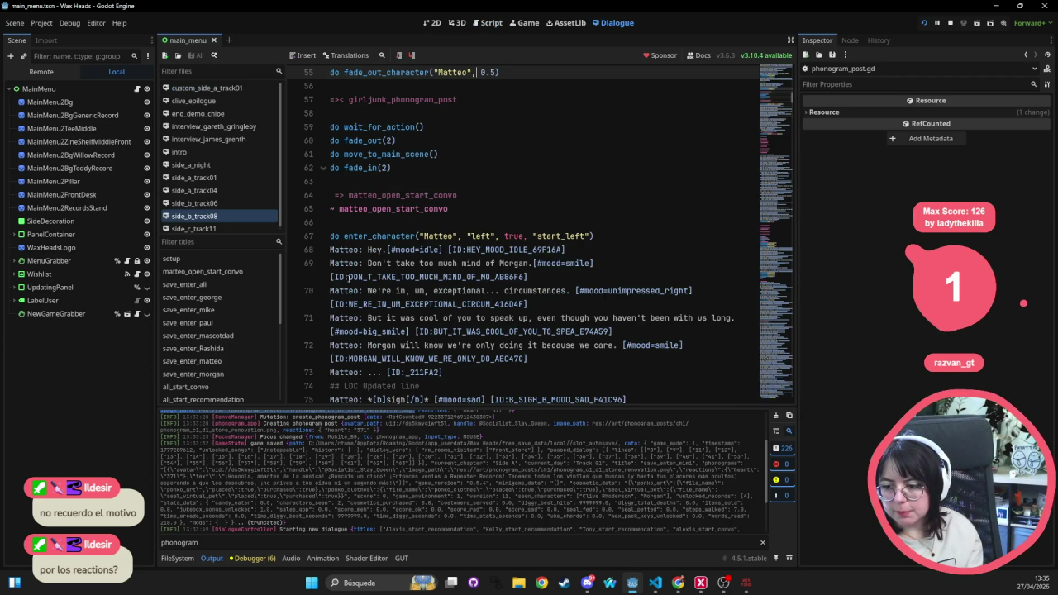
- Scroll to the dialogue's end and select Patri's brick dog Phonogram line and its #phonogram_reacts tag
{"action": "left_click_drag", "start_coordinate": [789, 112], "coordinate": [785, 394]}
{"action": "mouse_move", "coordinate": [521, 220]}
{"action": "left_mouse_down"}
{"action": "mouse_move", "coordinate": [388, 206]}
{"action": "mouse_move", "coordinate": [331, 138]}
{"action": "mouse_move", "coordinate": [268, 177]}
{"action": "left_mouse_up"}
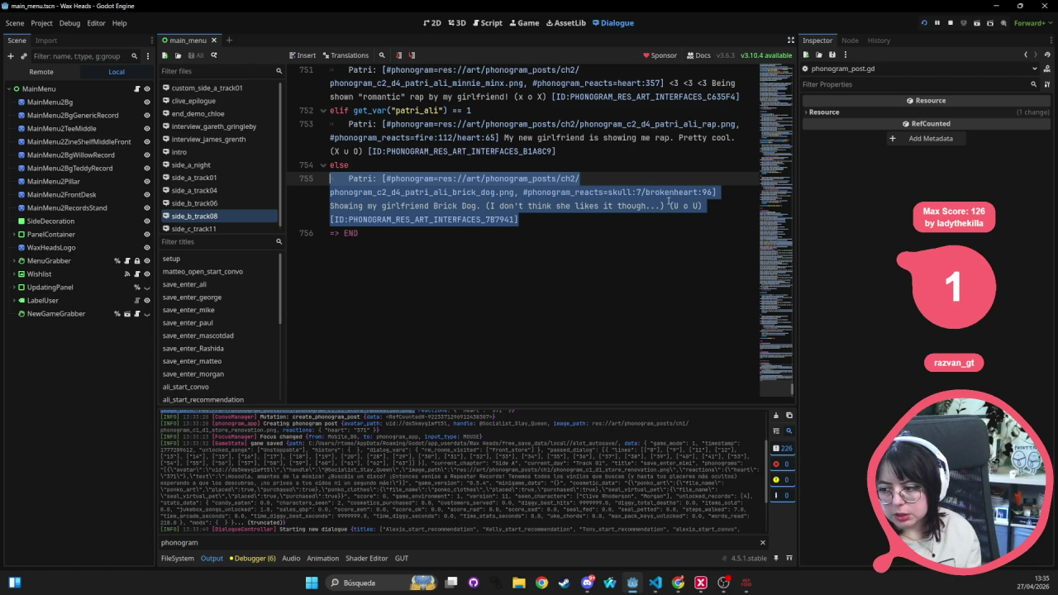
{"action": "left_click", "coordinate": [664, 204]}
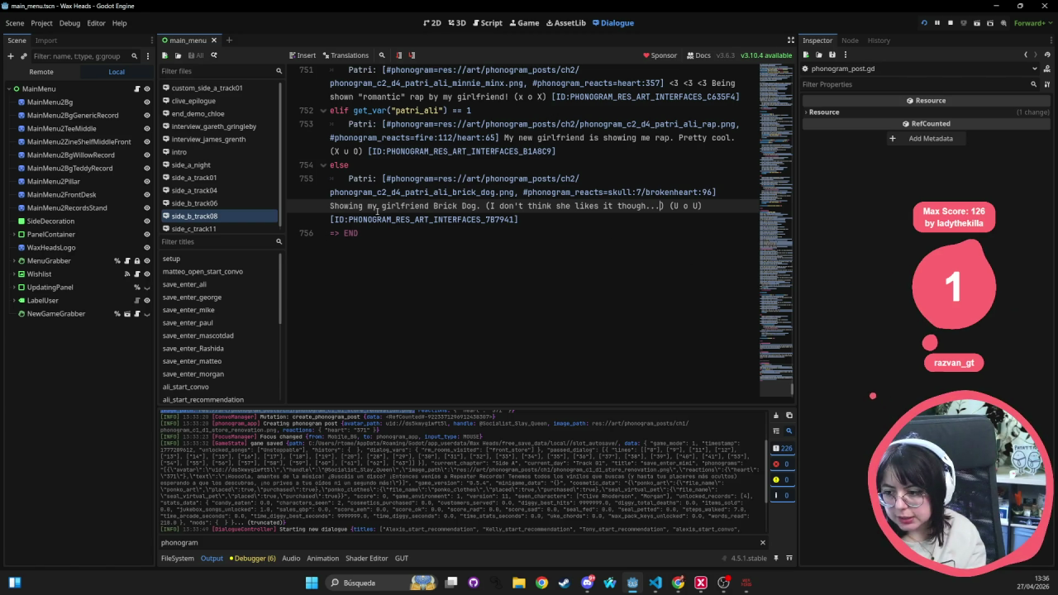
{"action": "left_click_drag", "start_coordinate": [549, 206], "coordinate": [348, 177]}
{"action": "mouse_move", "coordinate": [518, 220]}
{"action": "left_mouse_down"}
{"action": "mouse_move", "coordinate": [295, 196]}
{"action": "mouse_move", "coordinate": [298, 178]}
{"action": "left_mouse_up"}
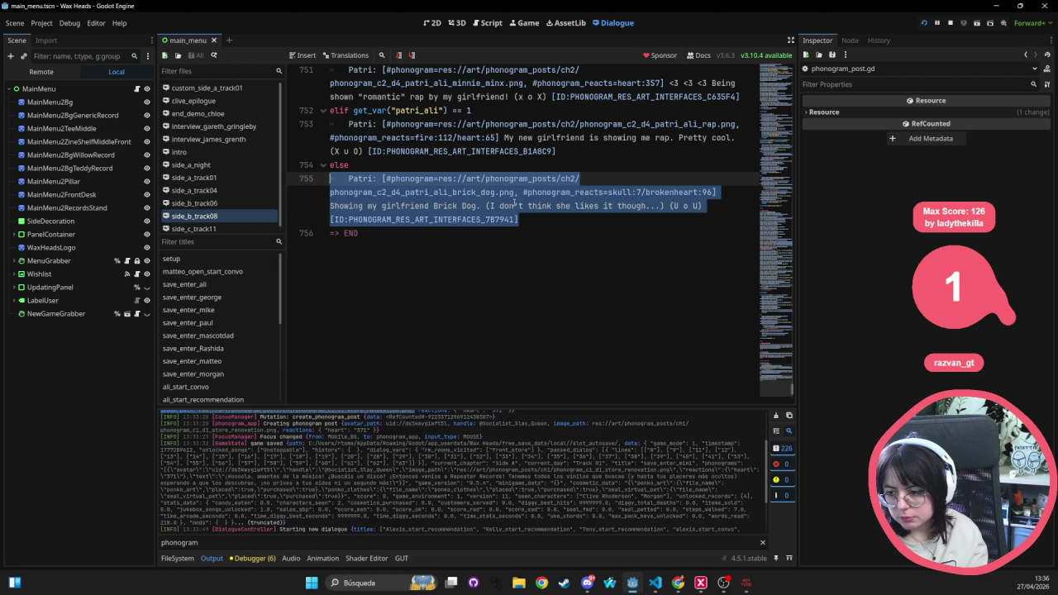
{"action": "left_click_drag", "start_coordinate": [523, 192], "coordinate": [717, 193]}
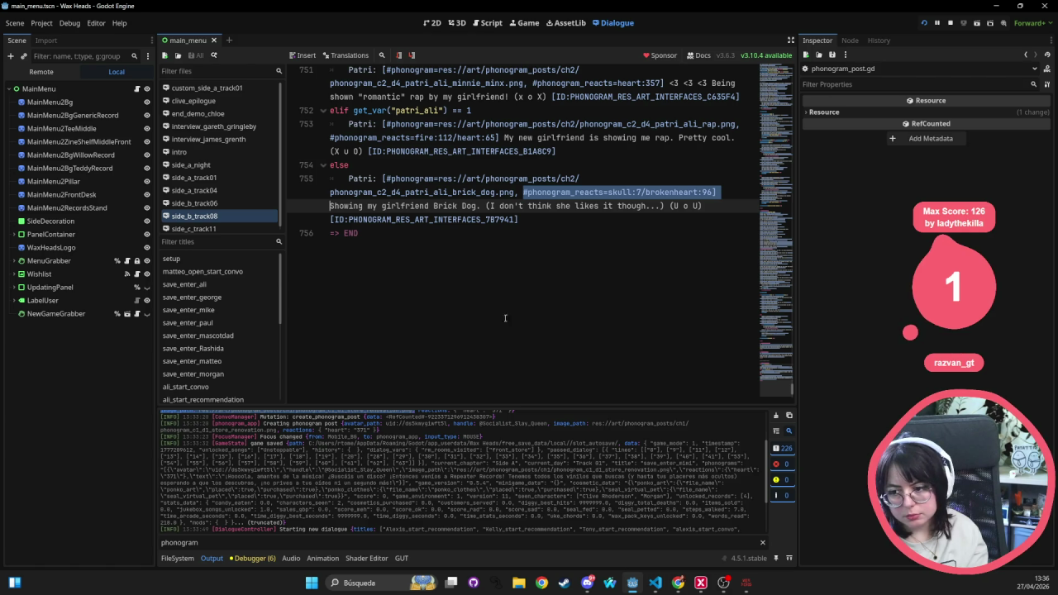
- Scroll up the Output log and select the saved passed dialogue lines
{"action": "scroll", "coordinate": [535, 200], "scroll_direction": "up", "scroll_amount": 1}
{"action": "scroll", "coordinate": [535, 200], "scroll_direction": "up", "scroll_amount": 2}
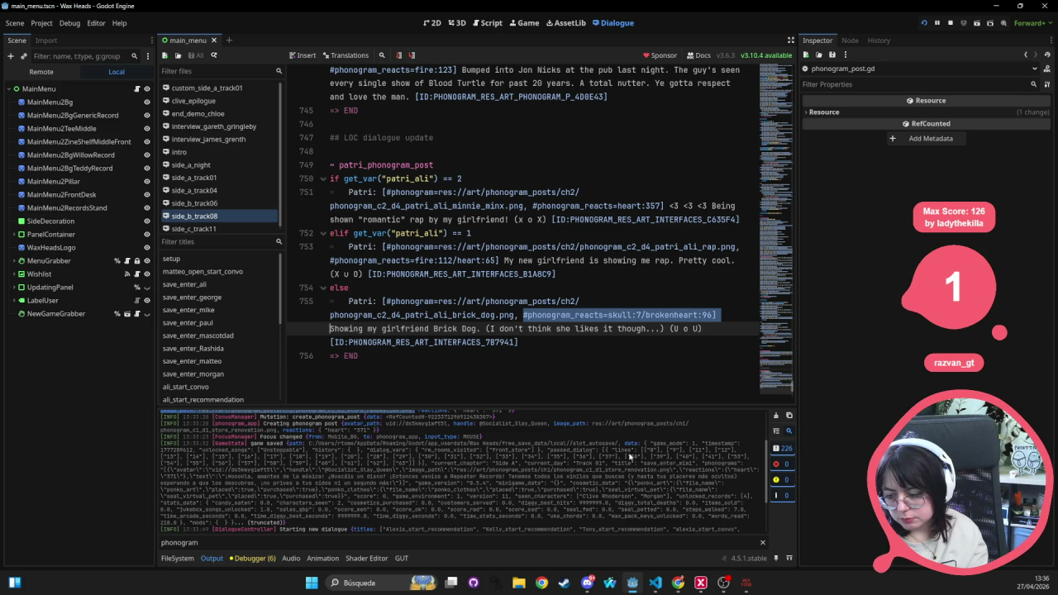
{"action": "mouse_move", "coordinate": [612, 452]}
{"action": "left_mouse_down"}
{"action": "mouse_move", "coordinate": [579, 460]}
{"action": "mouse_move", "coordinate": [607, 462]}
{"action": "mouse_move", "coordinate": [415, 462]}
{"action": "left_mouse_up"}
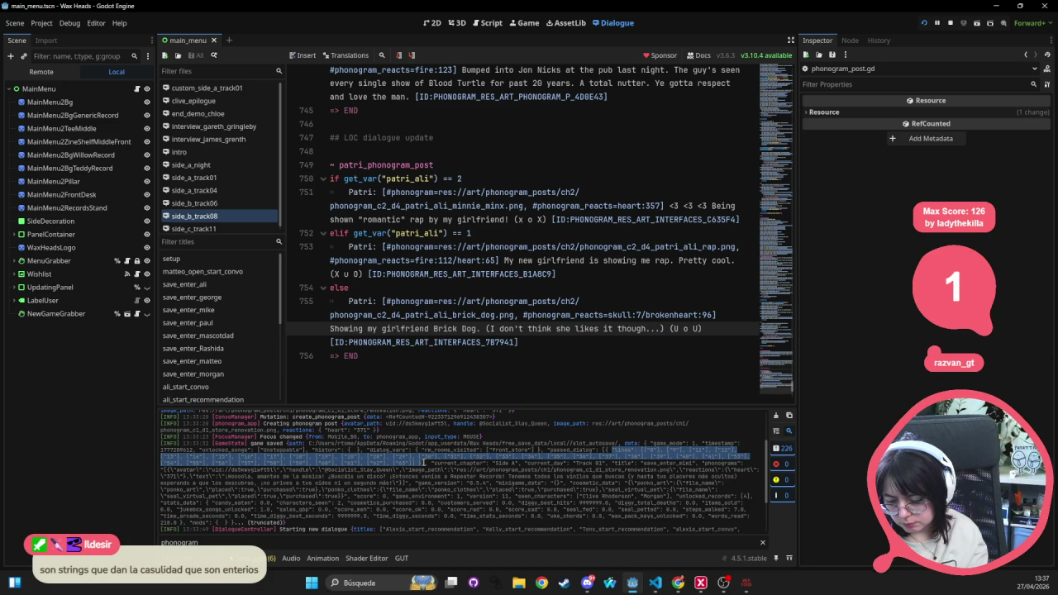
- Extend the log selection, leave the game for Godot's 2D view, then switch to VS Code
{"action": "mouse_move", "coordinate": [423, 463]}
{"action": "left_mouse_down"}
{"action": "mouse_move", "coordinate": [757, 469]}
{"action": "mouse_move", "coordinate": [257, 474]}
{"action": "mouse_move", "coordinate": [391, 482]}
{"action": "left_mouse_up"}
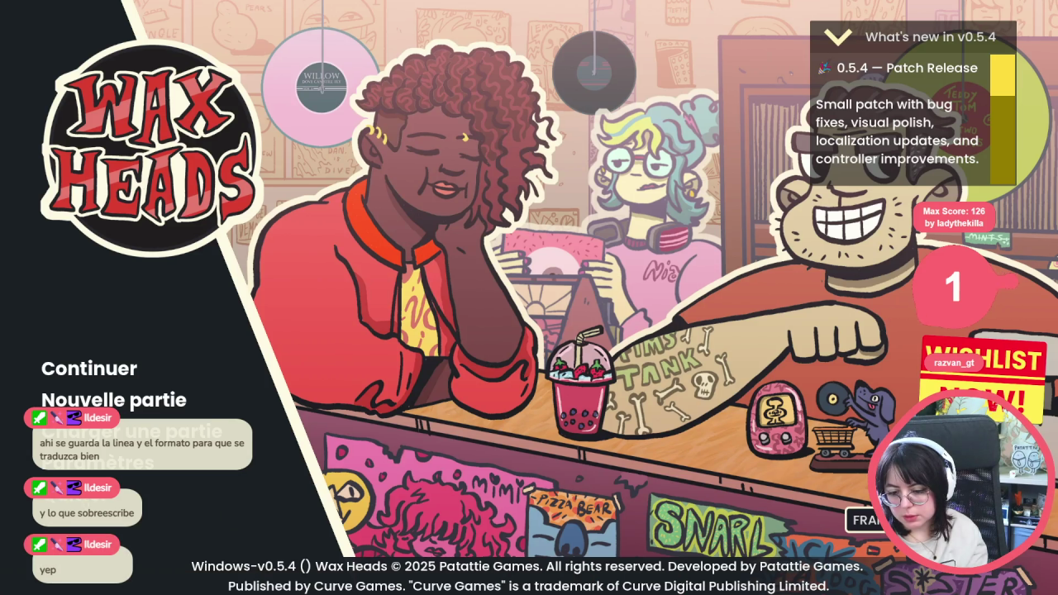
{"action": "key", "text": "alt+Tab"}
{"action": "left_click", "coordinate": [432, 22]}
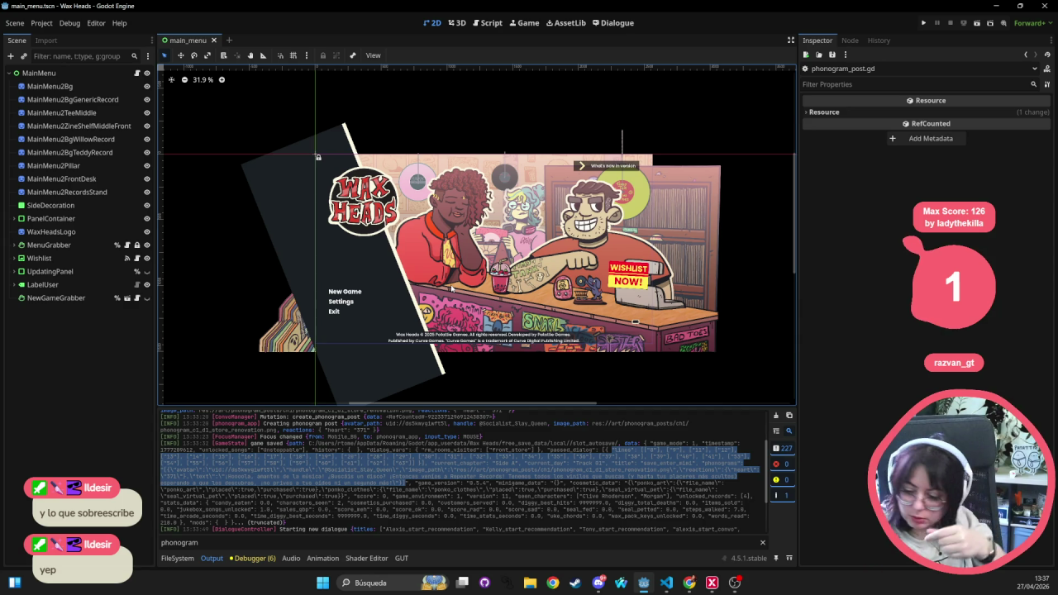
{"action": "left_click", "coordinate": [665, 585]}
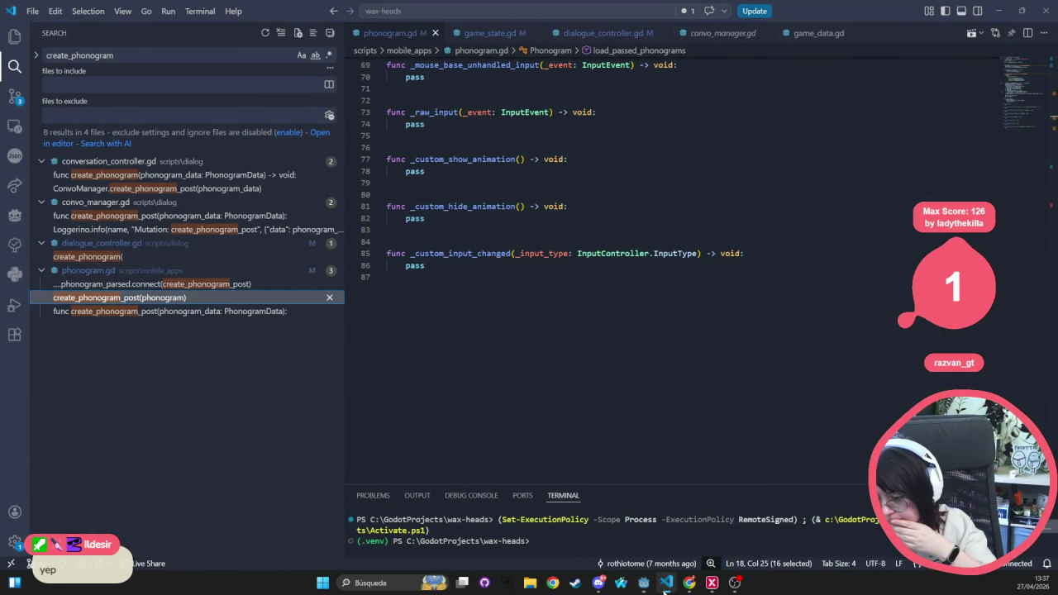
- Quick-open game_data.gd by searching 'game' from phonogram.gd
{"action": "left_click", "coordinate": [512, 289]}
{"action": "key", "text": "ctrl+p"}
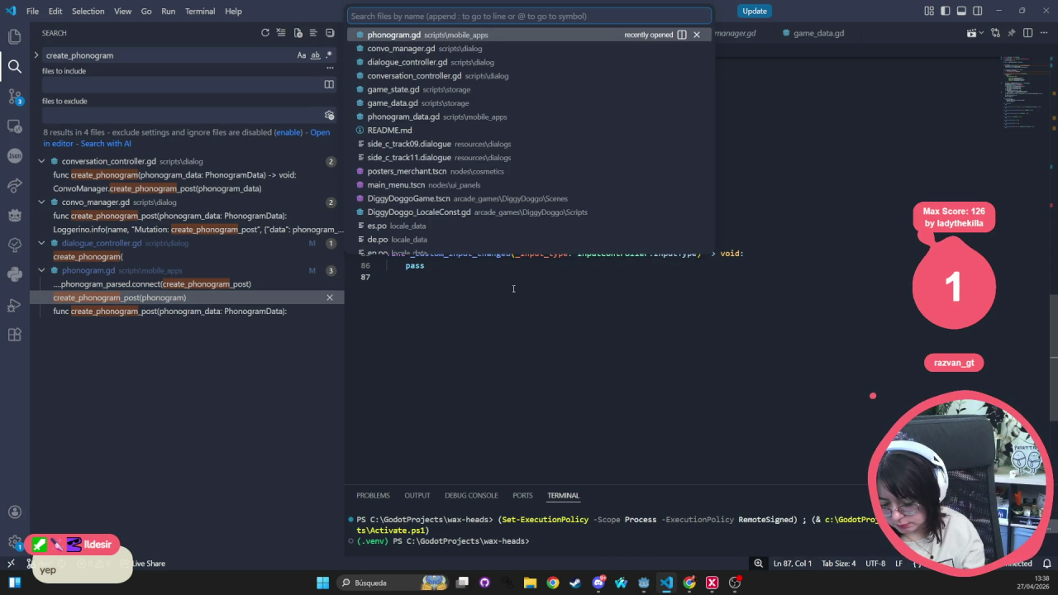
{"action": "key", "text": "Escape"}
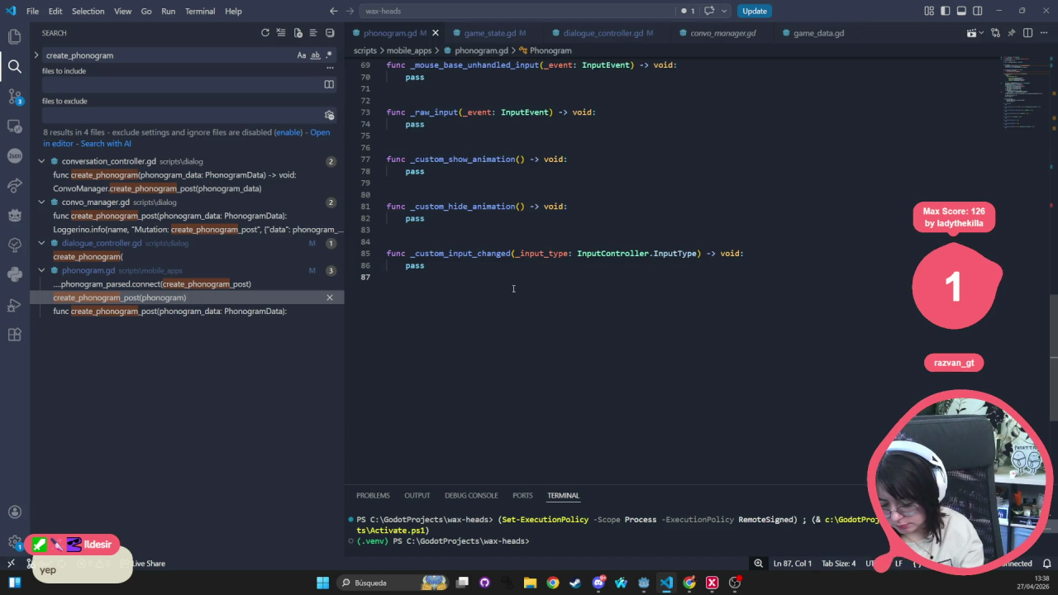
{"action": "key", "text": "ctrl+p"}
{"action": "type", "text": "game"}
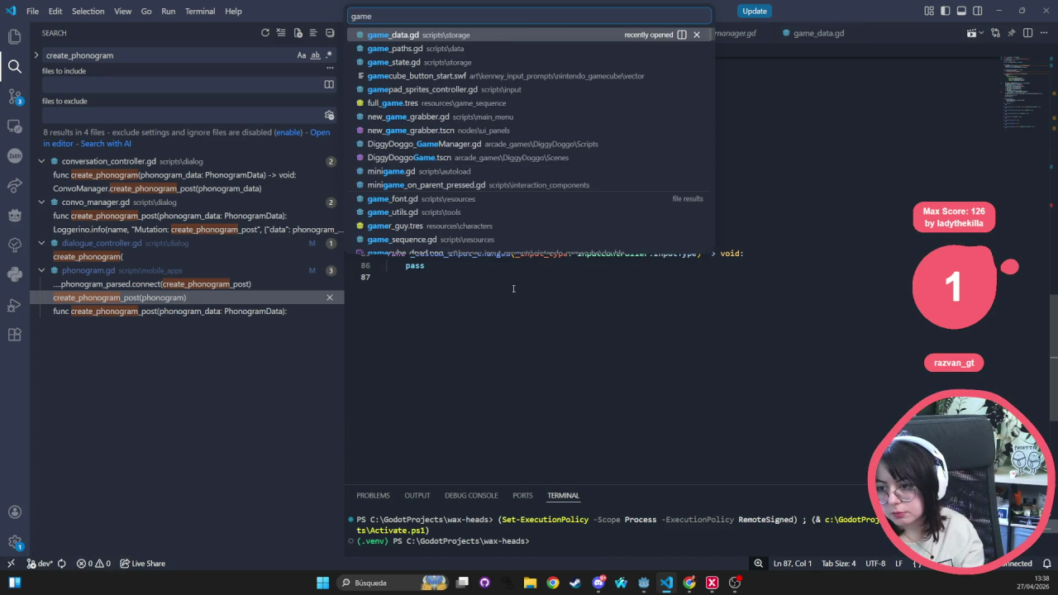
{"action": "key", "text": "Return"}
- Find 'dialogue' in game_data.gd and follow DialogueData to its class definition
{"action": "key", "text": "ctrl+f"}
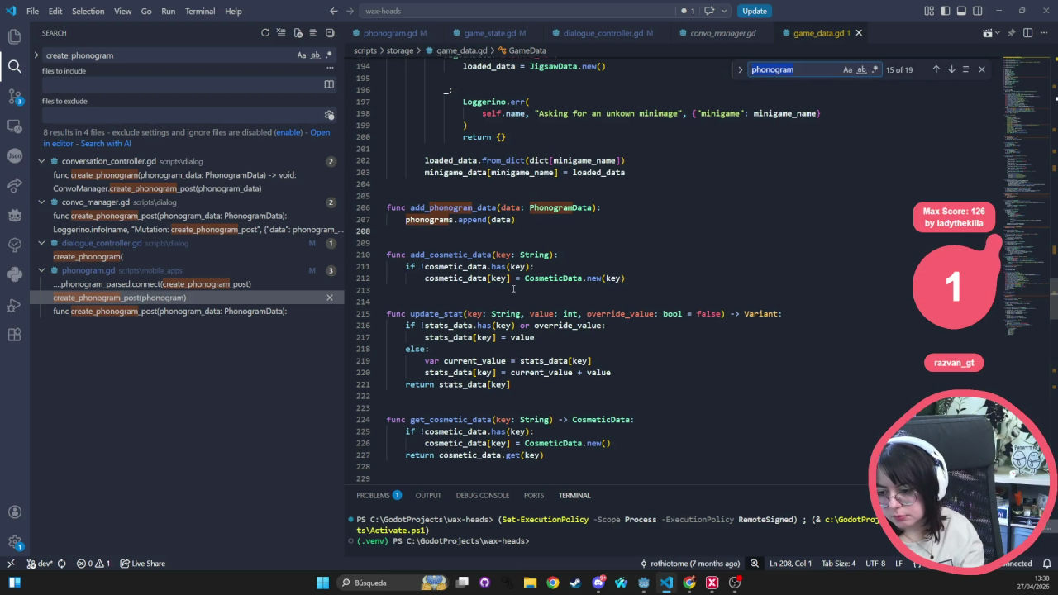
{"action": "type", "text": "on_d"}
{"action": "type", "text": "alog"}
{"action": "key", "text": "Home"}
{"action": "key", "text": "Delete"}
{"action": "key", "text": "Delete"}
{"action": "key", "text": "Delete"}
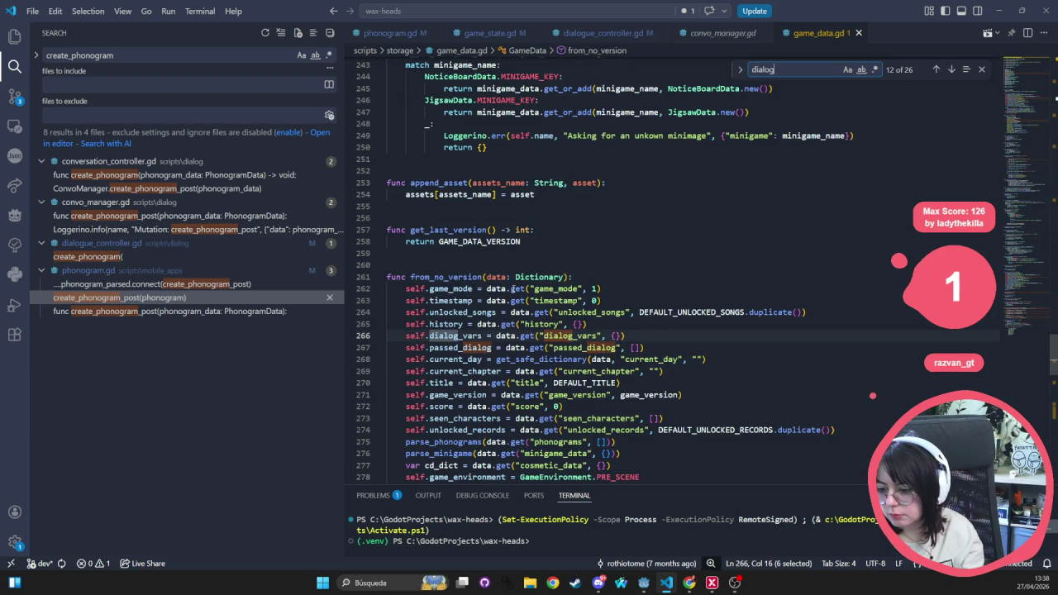
{"action": "type", "text": "ue"}
{"action": "key", "text": "Return"}
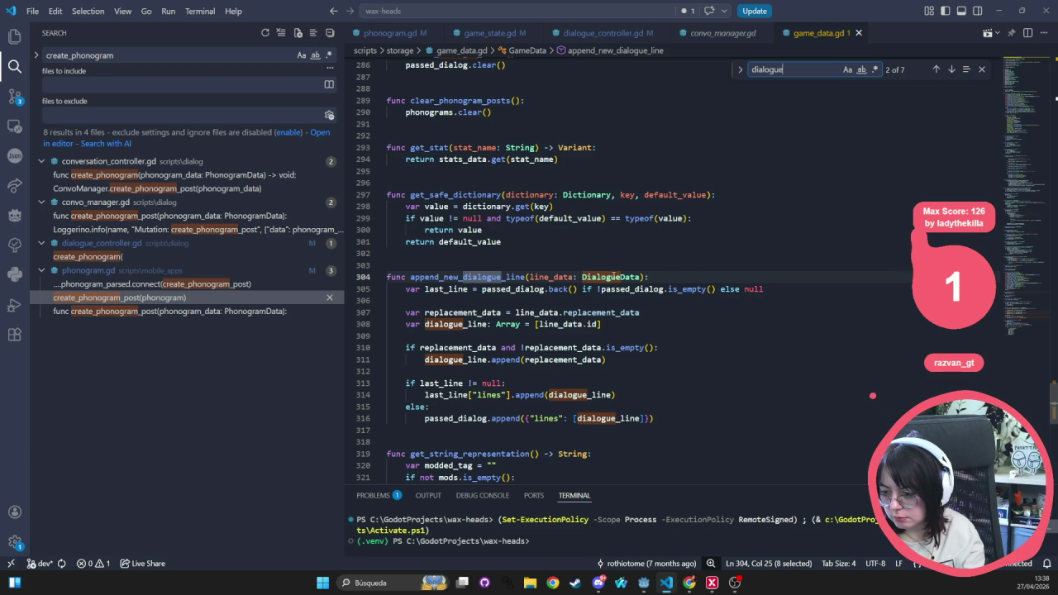
{"action": "left_click", "coordinate": [616, 278], "text": "ctrl"}
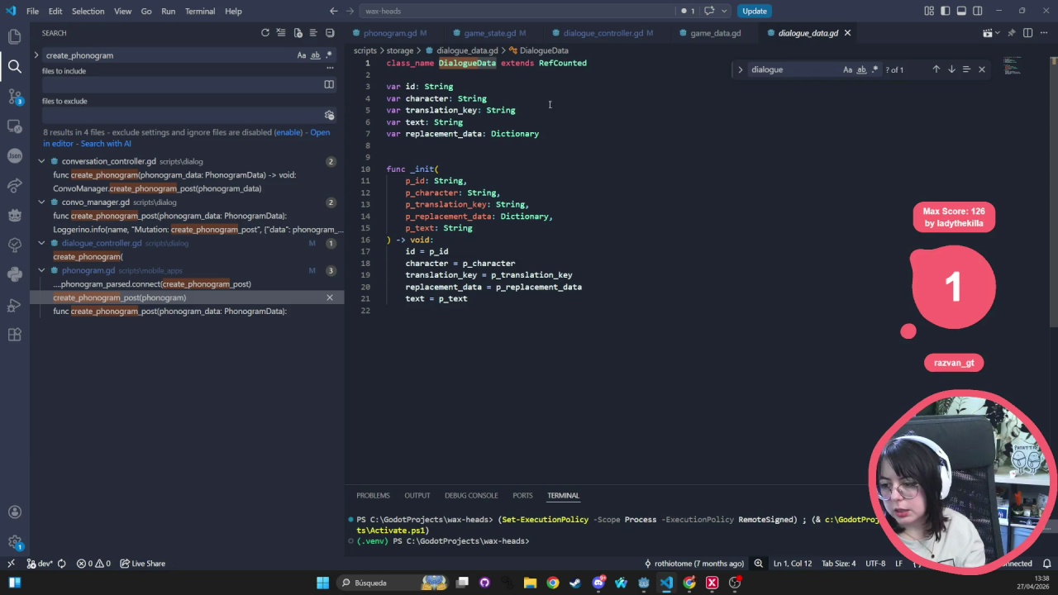
{"action": "left_click", "coordinate": [595, 228]}
{"action": "left_click_drag", "start_coordinate": [538, 134], "coordinate": [386, 86]}
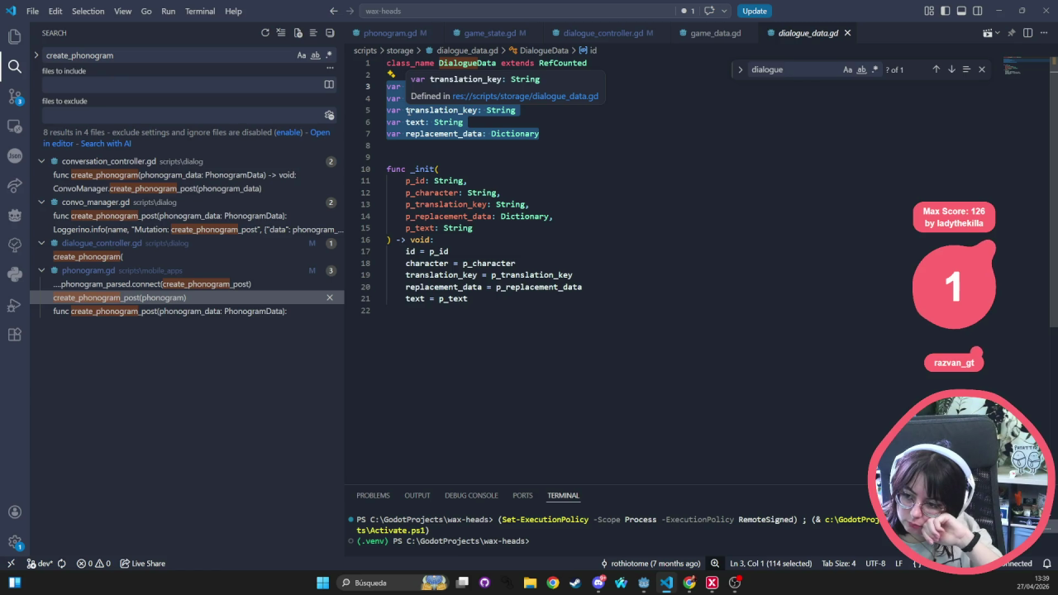
{"action": "double_click", "coordinate": [413, 109]}
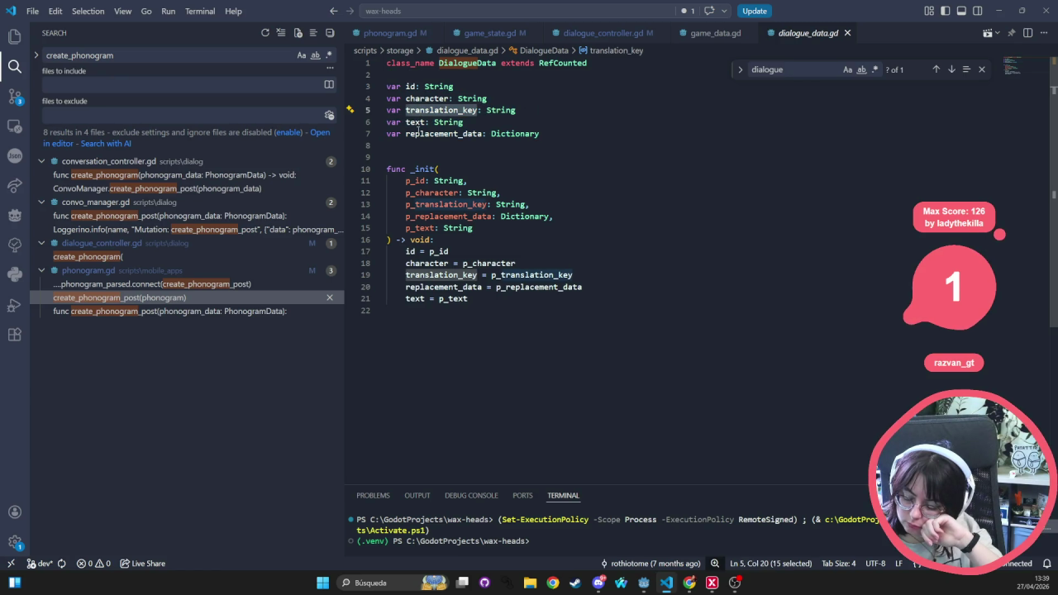
{"action": "double_click", "coordinate": [416, 122]}
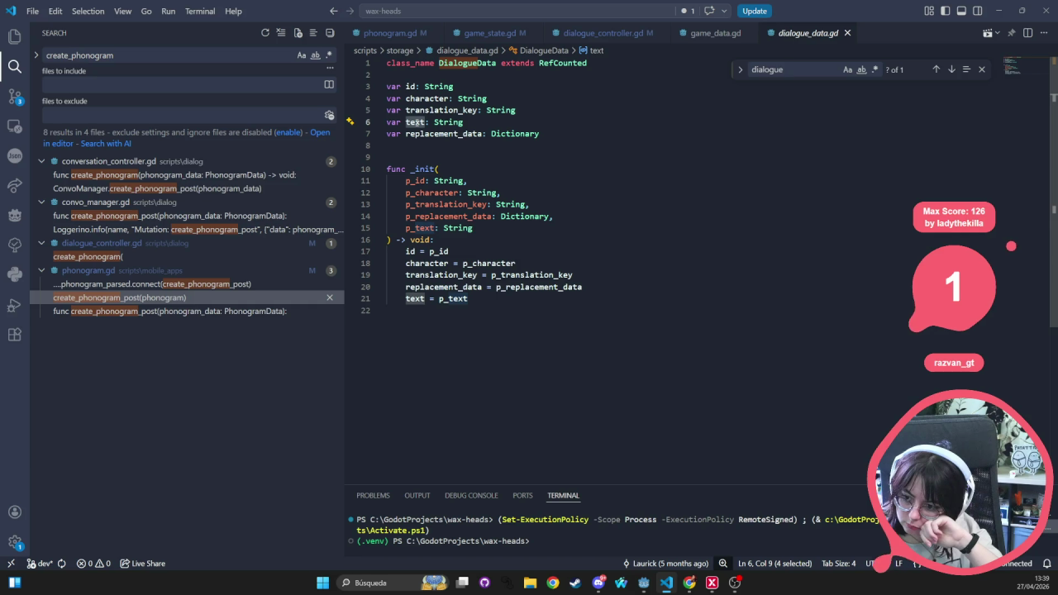
{"action": "left_click", "coordinate": [414, 134]}
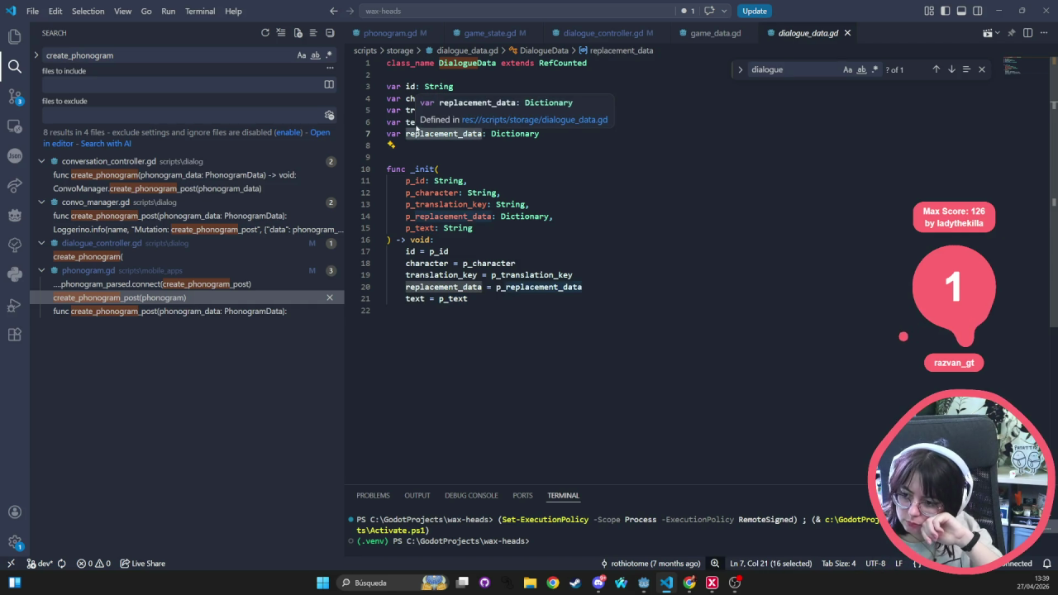
{"action": "left_click", "coordinate": [407, 110]}
{"action": "double_click", "coordinate": [407, 109]}
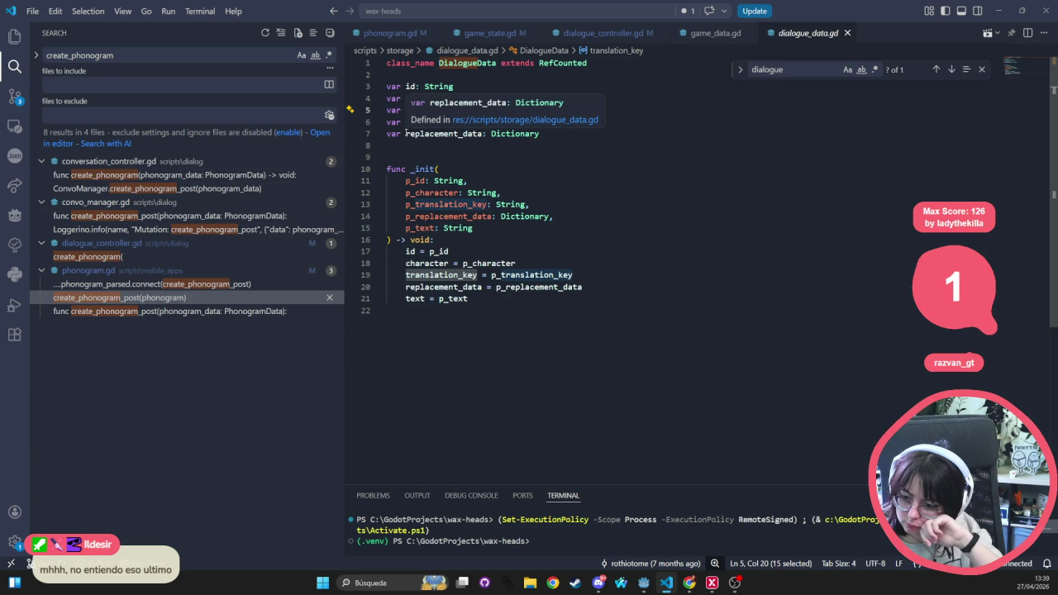
{"action": "double_click", "coordinate": [408, 133]}
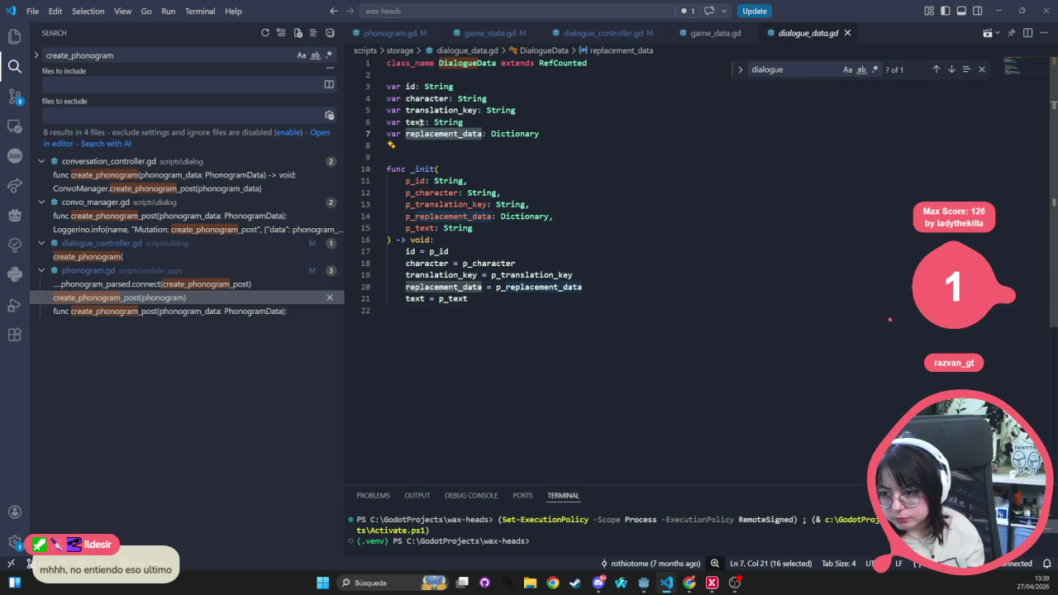
{"action": "double_click", "coordinate": [423, 122]}
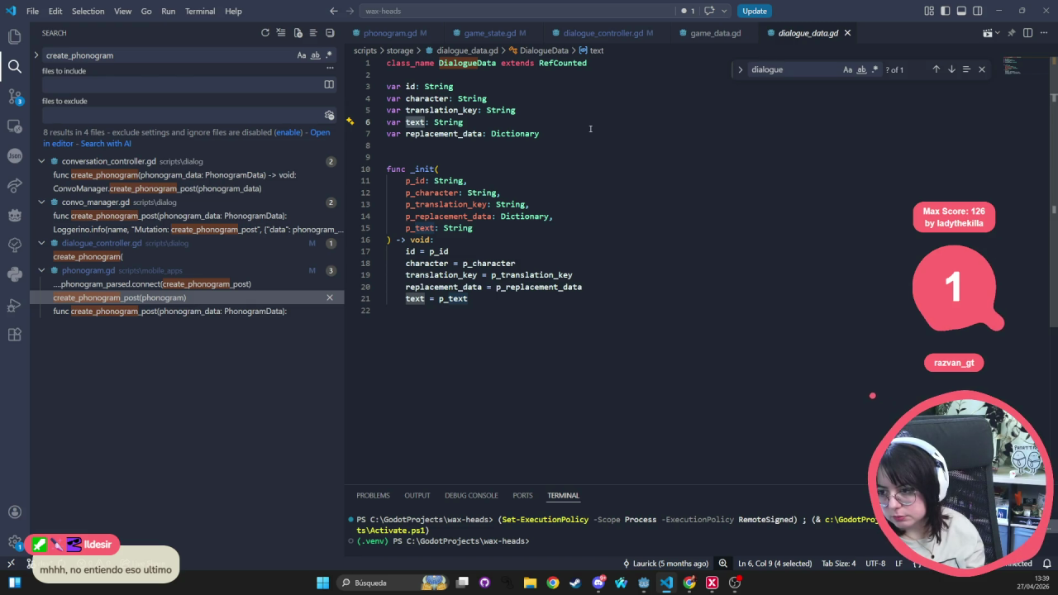
- Revisit game_data.gd and dialogue_controller.gd, make the terminal slightly taller, and return to phonogram.gd
{"action": "left_click", "coordinate": [731, 33]}
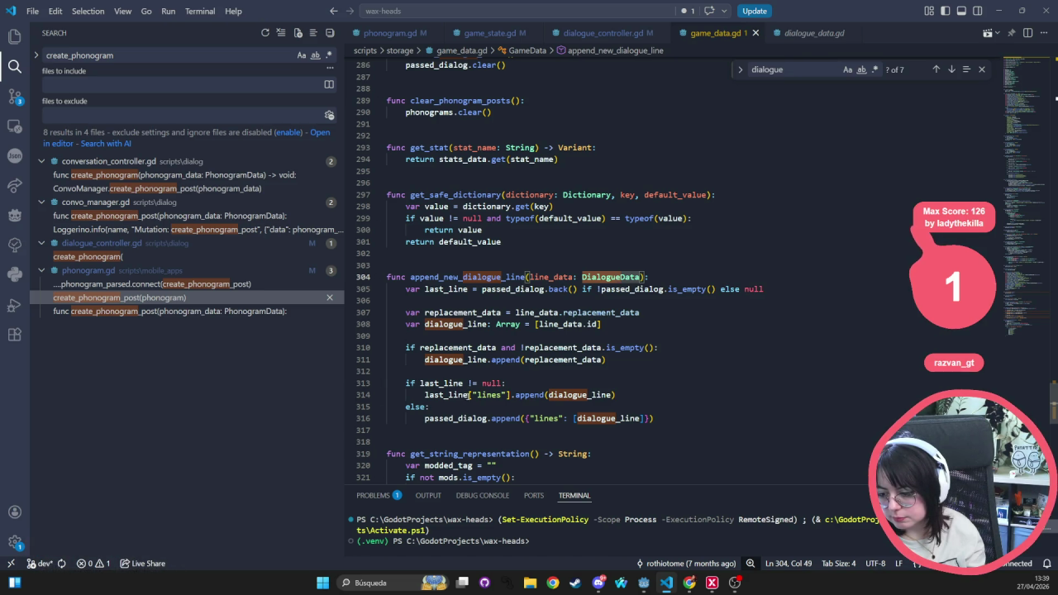
{"action": "left_click_drag", "start_coordinate": [517, 485], "coordinate": [517, 457]}
{"action": "left_click", "coordinate": [599, 37]}
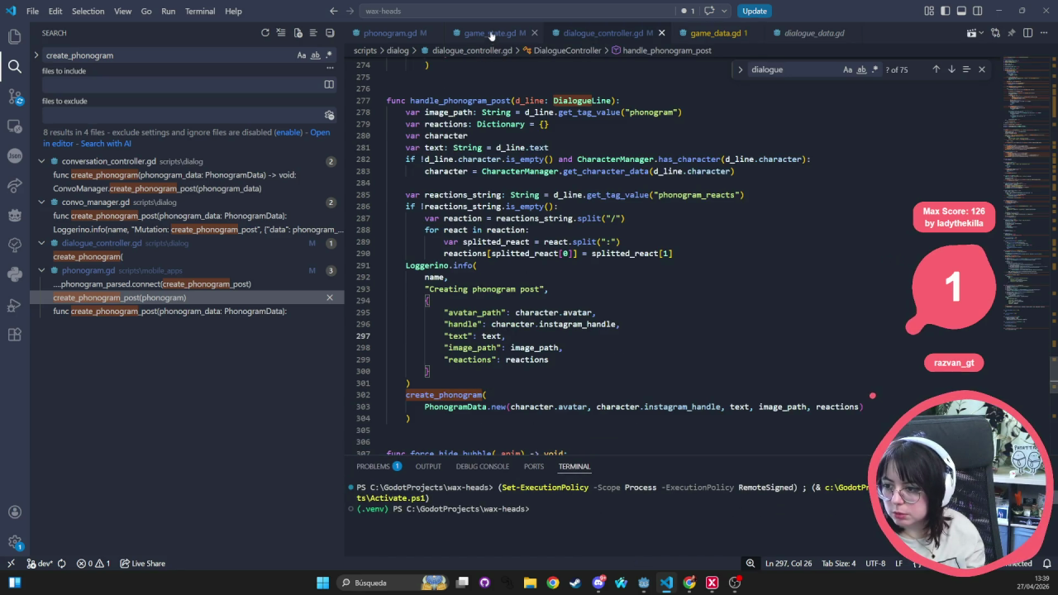
{"action": "left_click", "coordinate": [388, 33]}
- Scroll to the top of phonogram.gd, highlight phonogram_data's uses, then close phonogram.gd
{"action": "scroll", "coordinate": [649, 372], "scroll_direction": "up", "scroll_amount": 10}
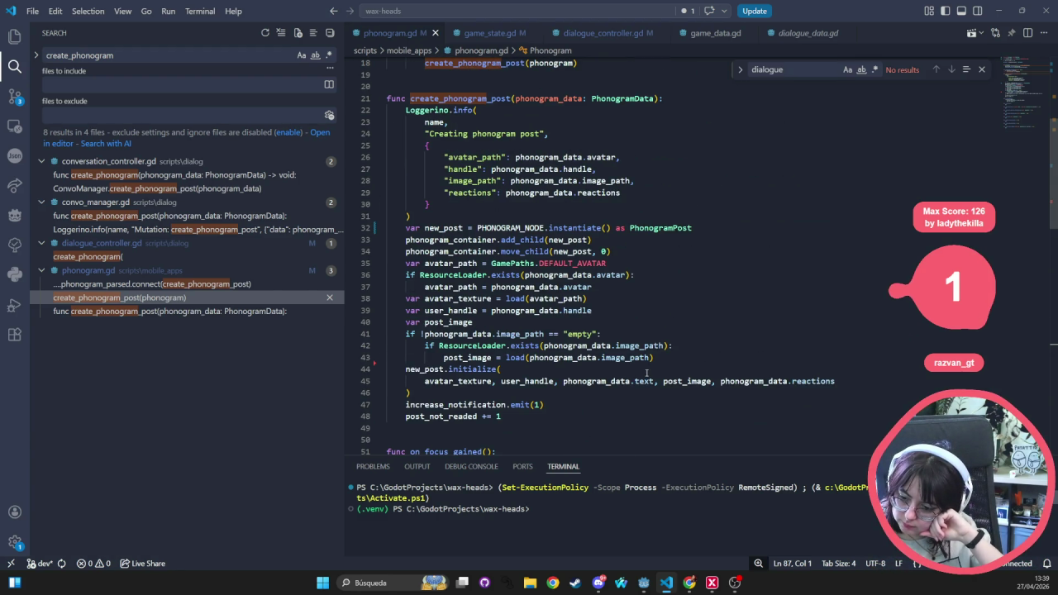
{"action": "mouse_move", "coordinate": [637, 364]}
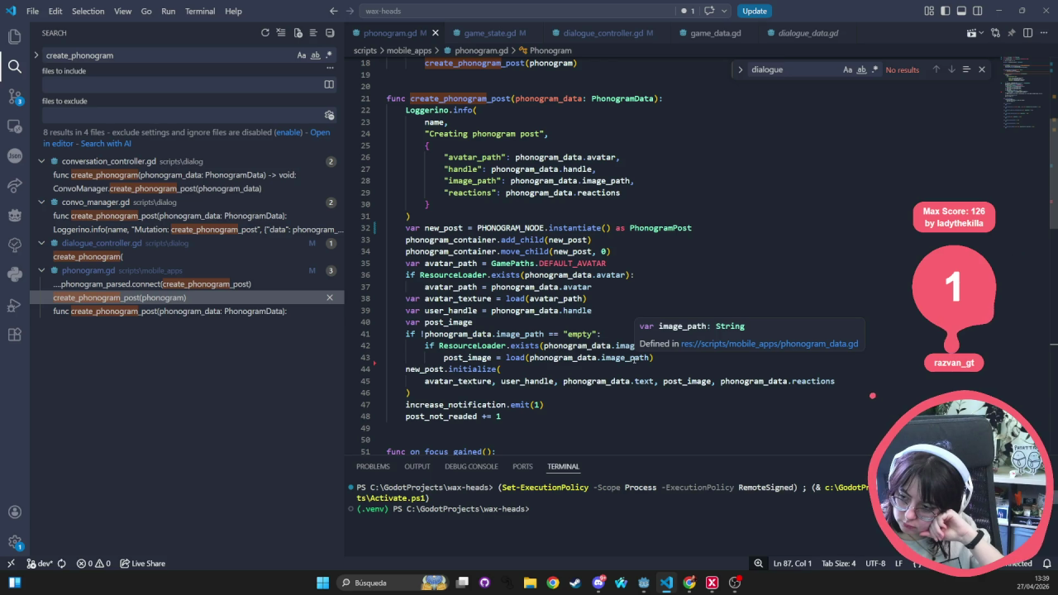
{"action": "scroll", "coordinate": [633, 358], "scroll_direction": "up", "scroll_amount": 4}
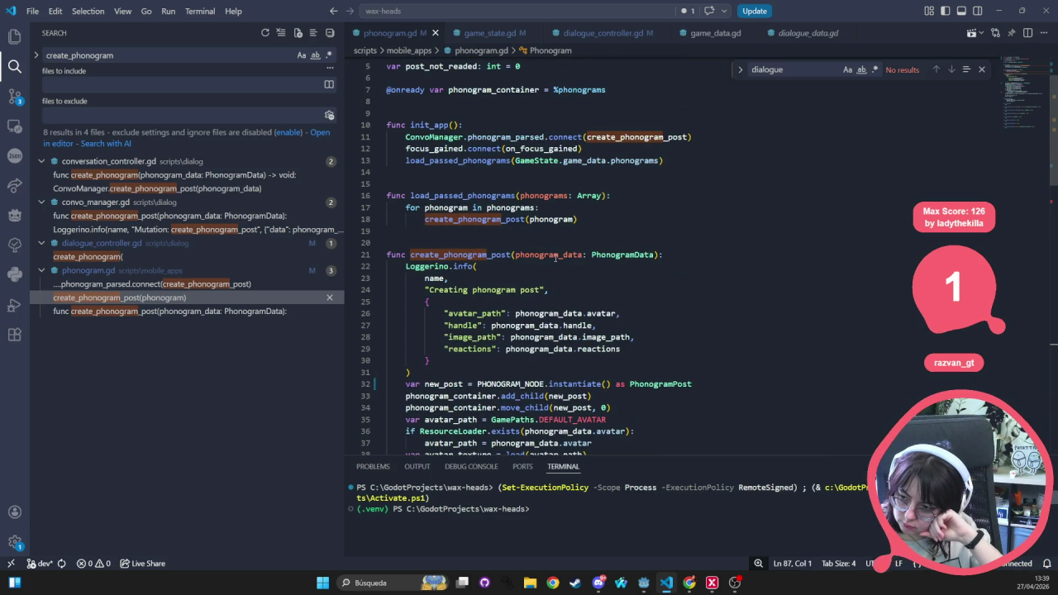
{"action": "double_click", "coordinate": [546, 255]}
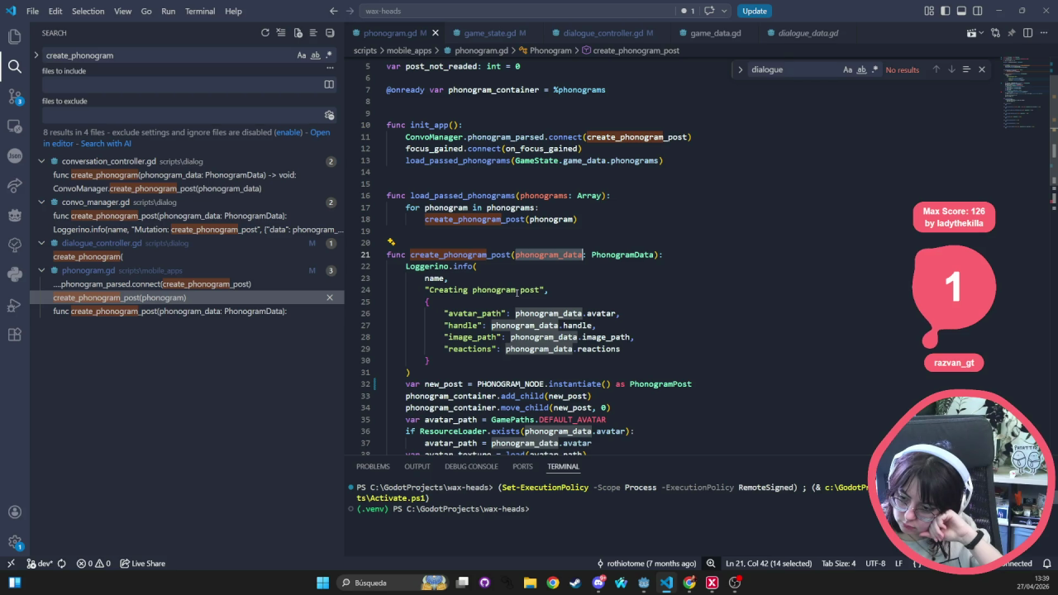
{"action": "scroll", "coordinate": [516, 292], "scroll_direction": "up", "scroll_amount": 2}
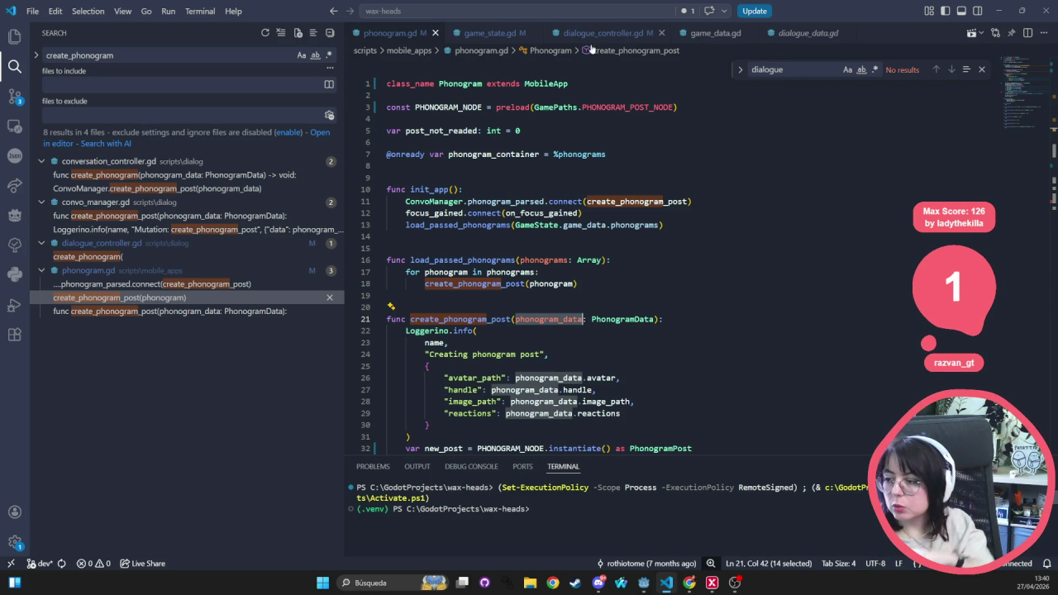
{"action": "left_click", "coordinate": [434, 33]}
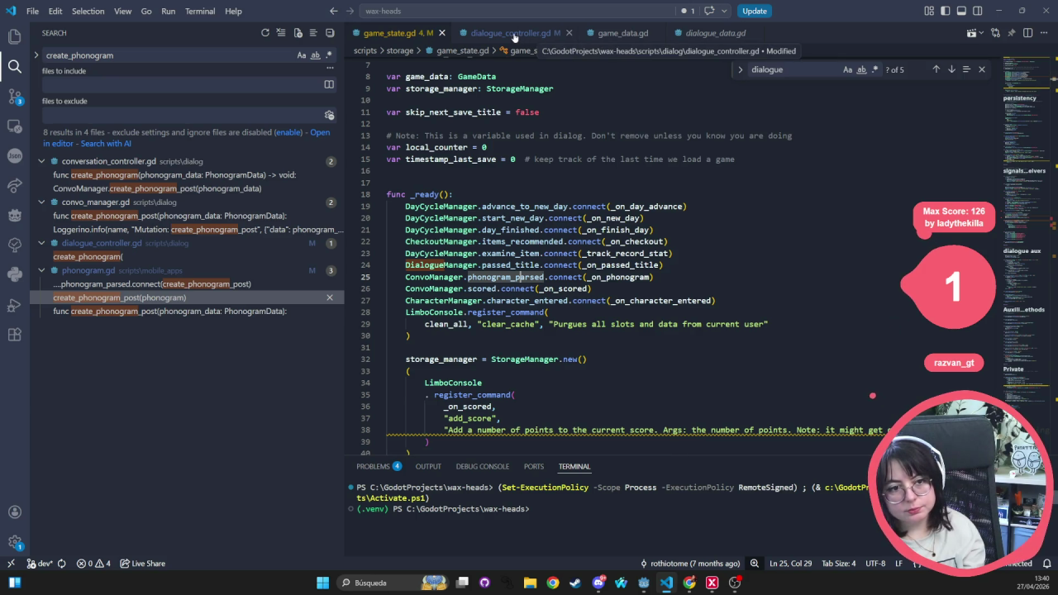
{"action": "middle_click", "coordinate": [410, 38]}
{"action": "middle_click", "coordinate": [497, 34]}
{"action": "middle_click", "coordinate": [496, 34]}
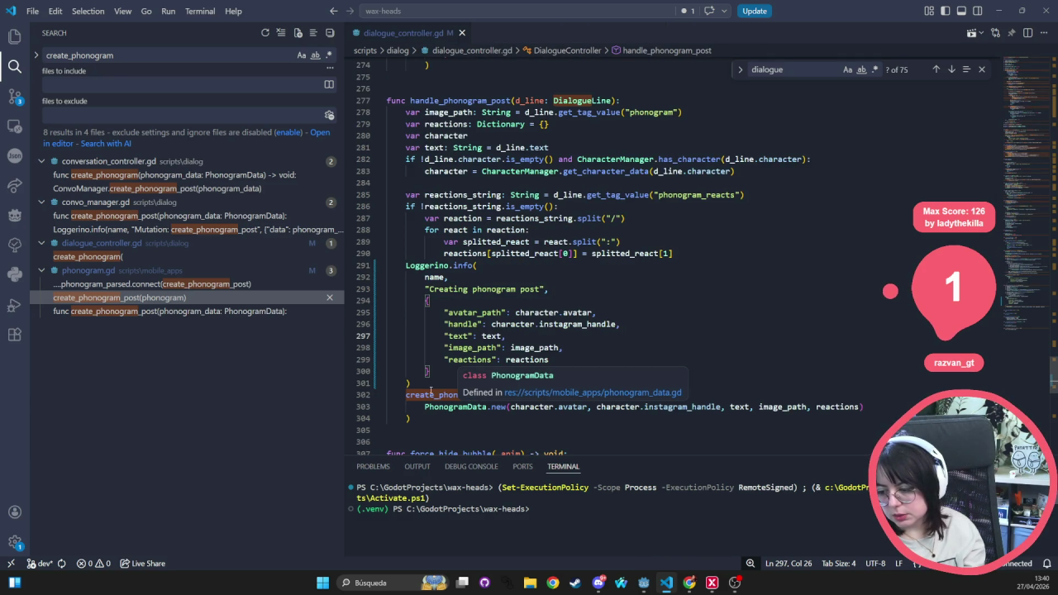
{"action": "double_click", "coordinate": [431, 396]}
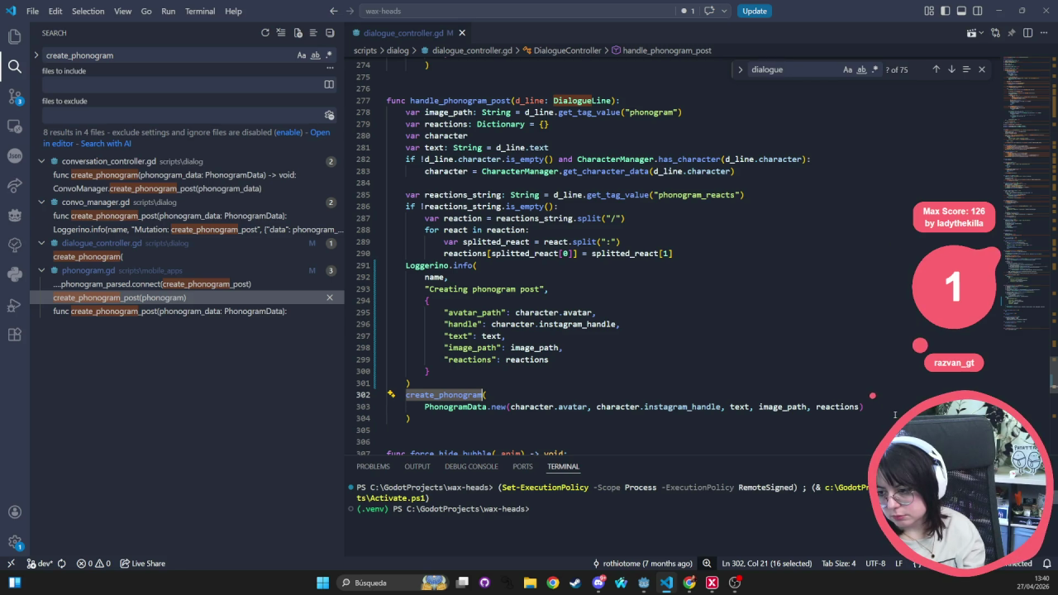
{"action": "scroll", "coordinate": [663, 270], "scroll_direction": "up", "scroll_amount": 3}
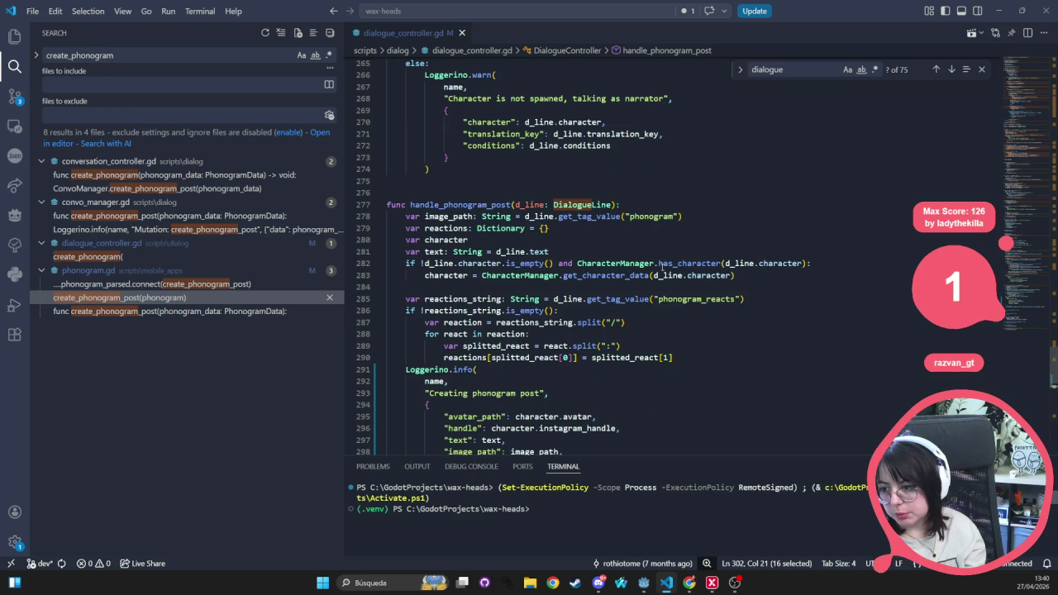
{"action": "scroll", "coordinate": [500, 259], "scroll_direction": "down", "scroll_amount": 3}
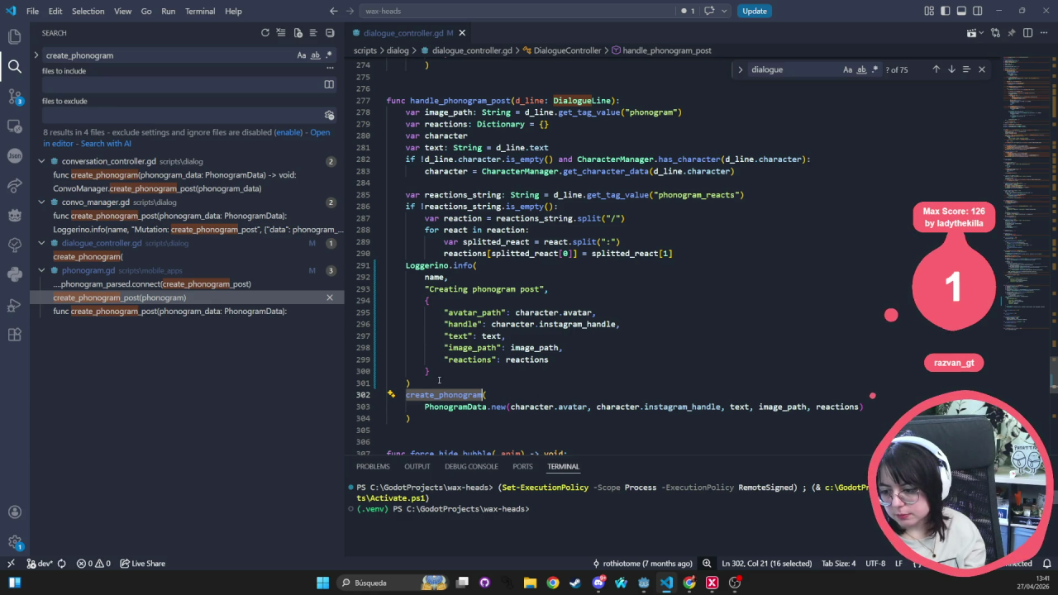
{"action": "left_click", "coordinate": [626, 386]}
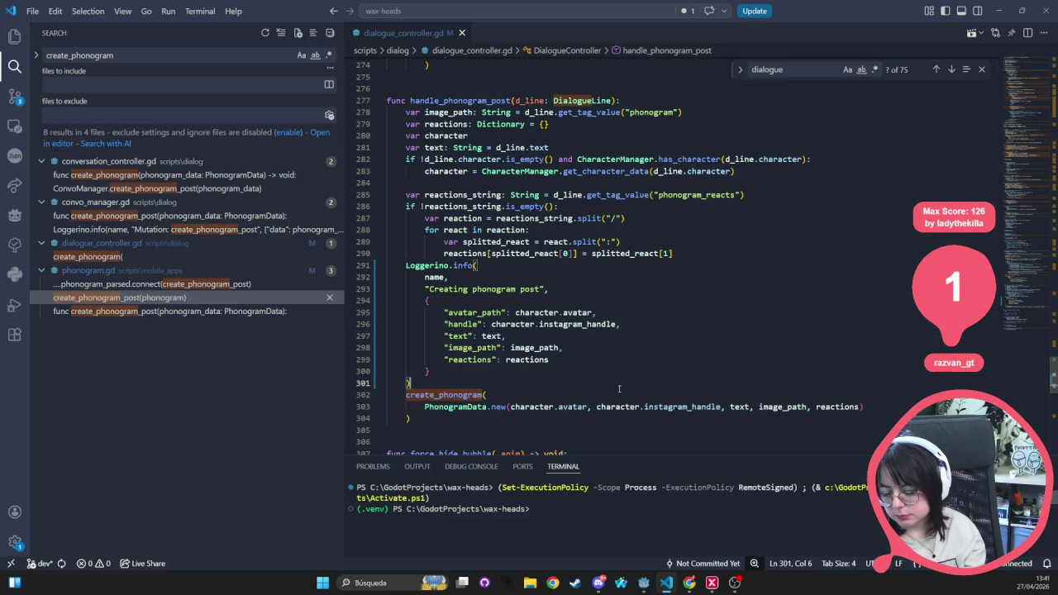
{"action": "key", "text": "Return"}
{"action": "type", "text": "log_"}
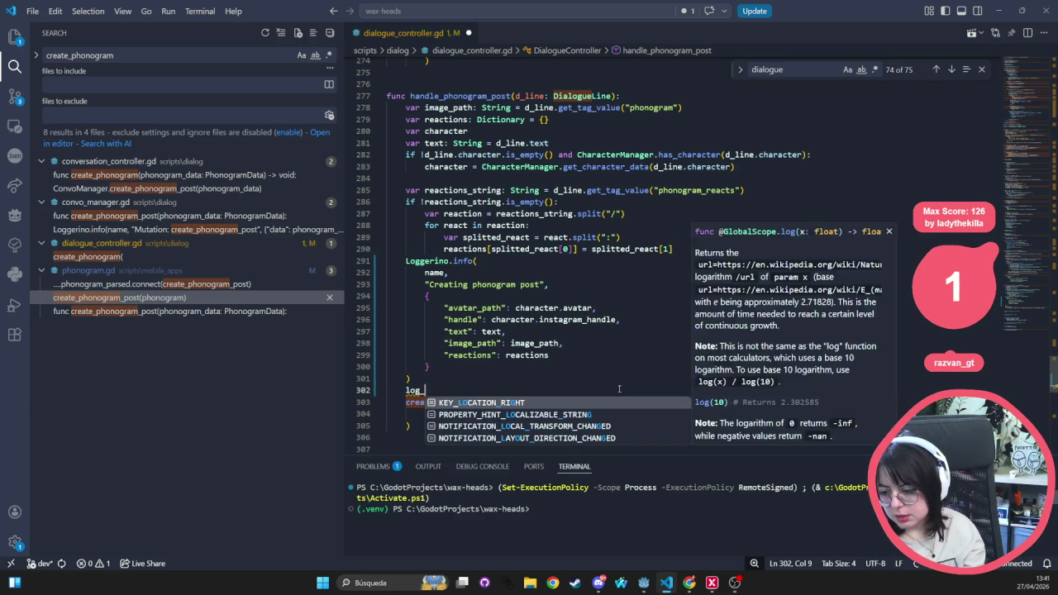
{"action": "type", "text": "phonogram"}
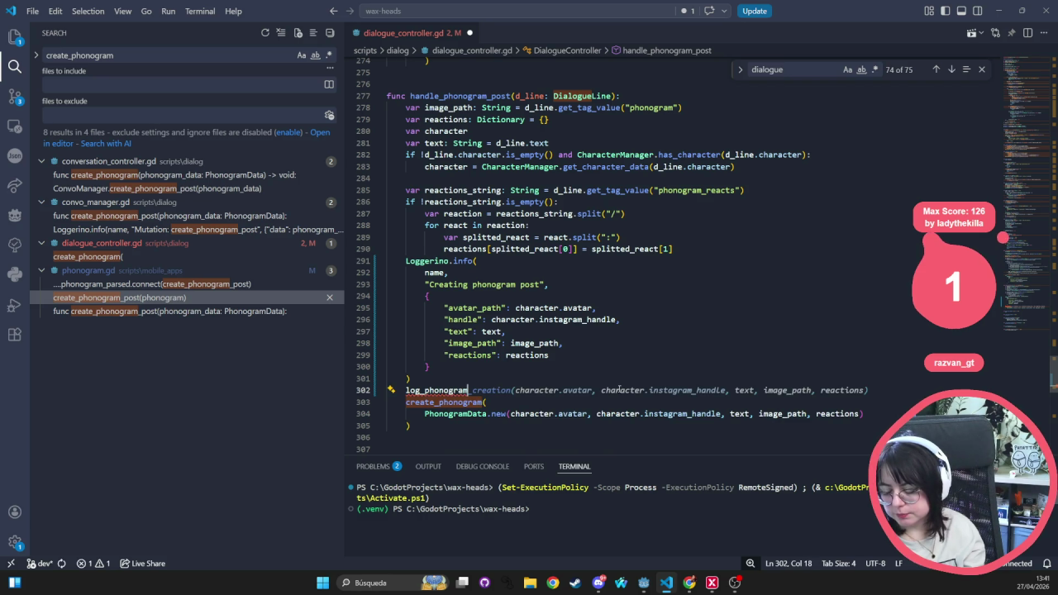
{"action": "type", "text": "_cr"}
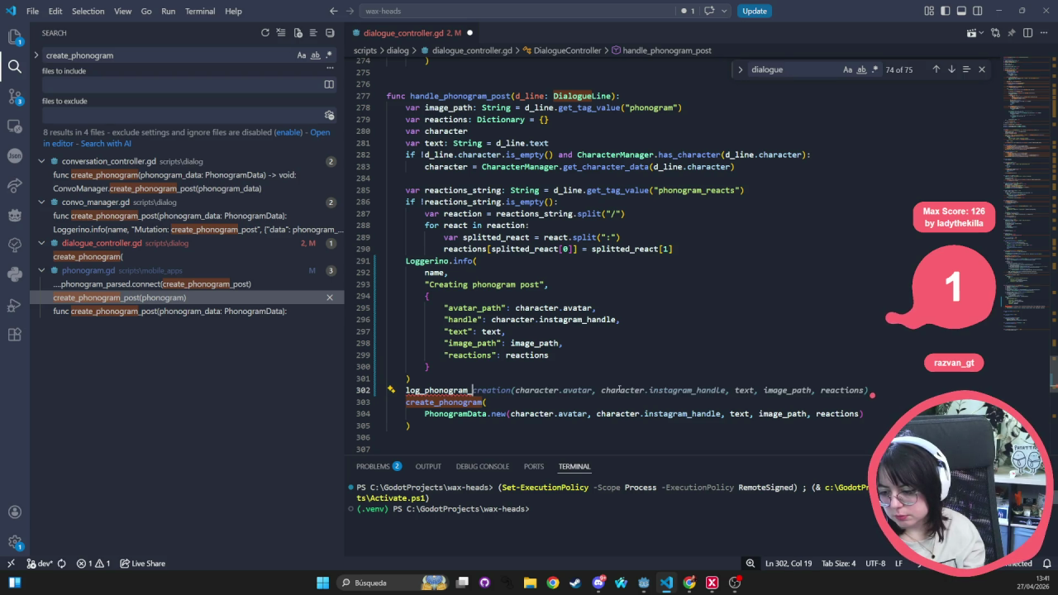
{"action": "key", "text": "BackSpace"}
{"action": "key", "text": "BackSpace"}
{"action": "key", "text": "BackSpace"}
{"action": "type", "text": "("}
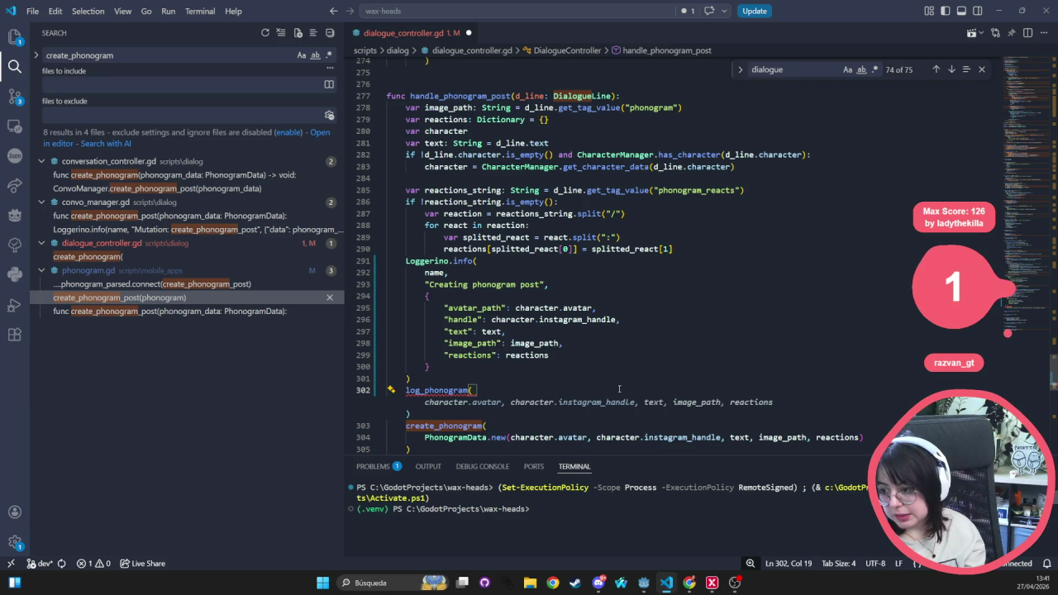
{"action": "type", "text": "d_line"}
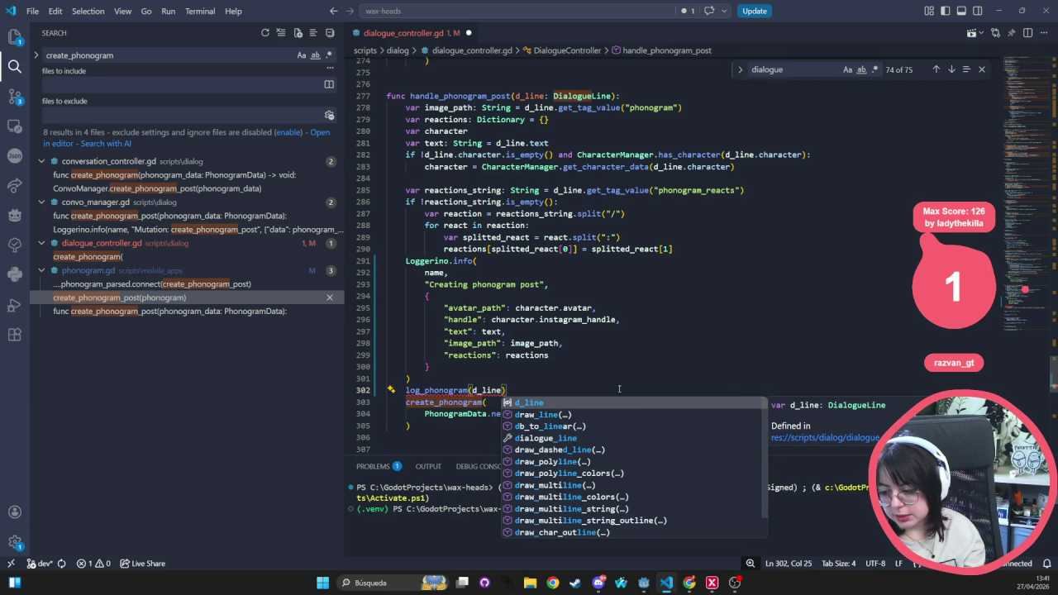
{"action": "type", "text": ")"}
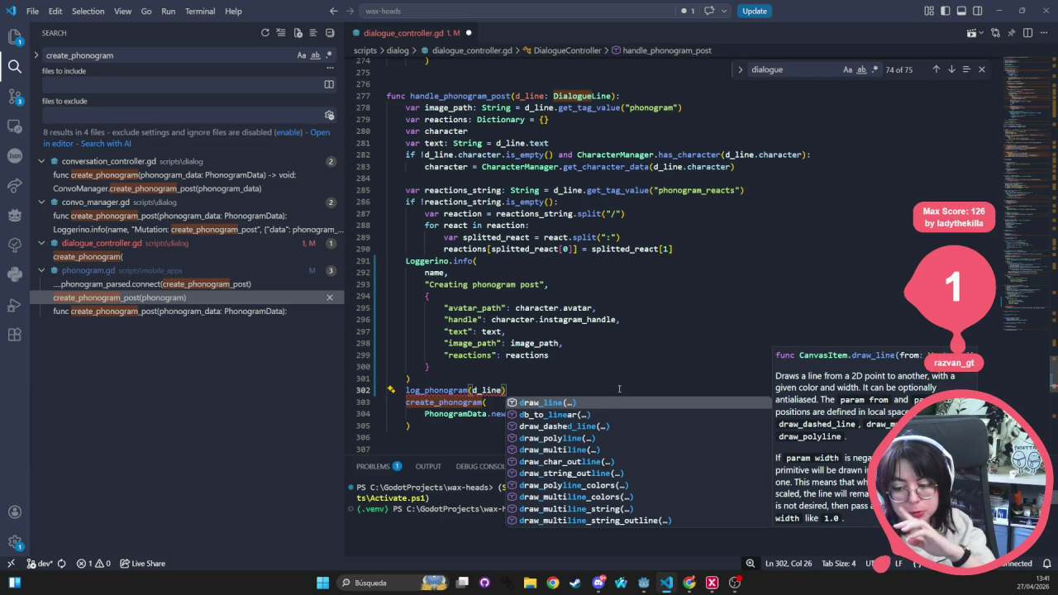
{"action": "triple_click", "coordinate": [463, 390]}
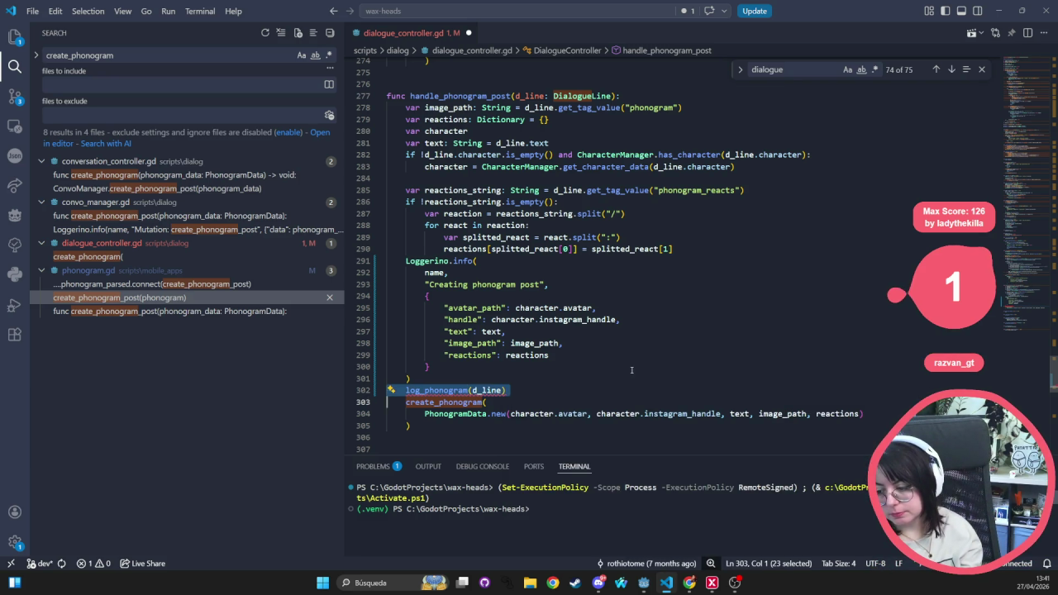
{"action": "key", "text": "BackSpace"}
{"action": "scroll", "coordinate": [679, 370], "scroll_direction": "down", "scroll_amount": 6}
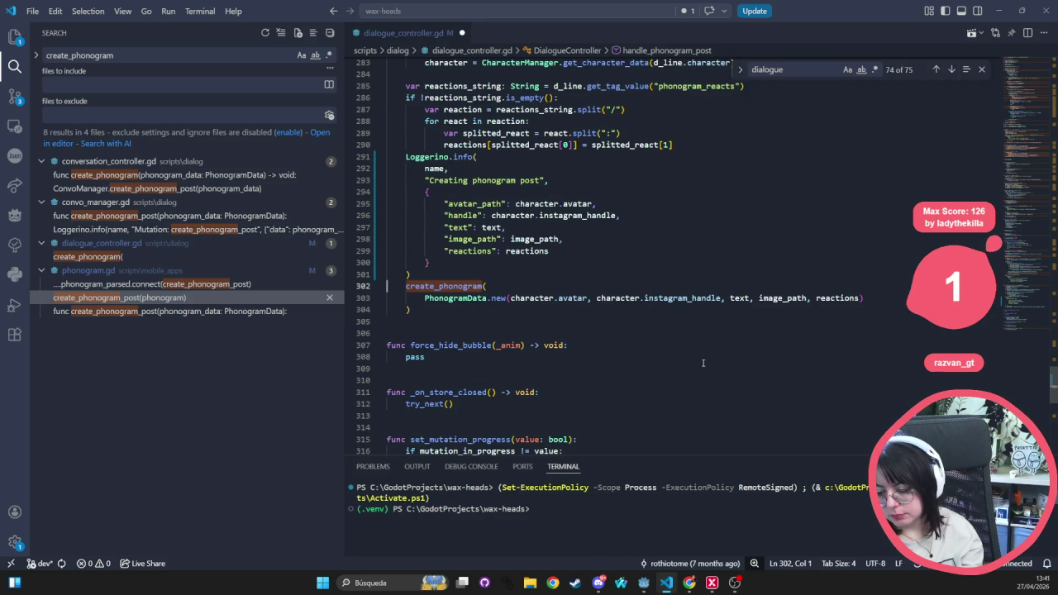
{"action": "scroll", "coordinate": [692, 358], "scroll_direction": "up", "scroll_amount": 5}
{"action": "scroll", "coordinate": [692, 358], "scroll_direction": "down", "scroll_amount": 6}
{"action": "scroll", "coordinate": [661, 279], "scroll_direction": "up", "scroll_amount": 20}
{"action": "scroll", "coordinate": [662, 278], "scroll_direction": "up", "scroll_amount": 20}
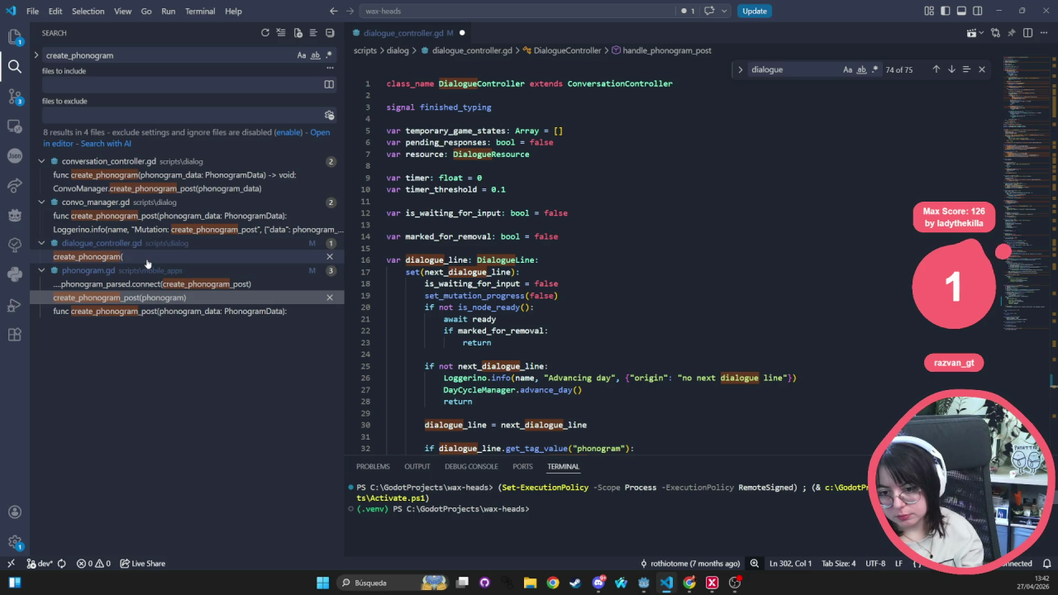
{"action": "left_click", "coordinate": [726, 243]}
- Search the project for _on_phonogram, open its game_state.gd match, then go to passed_title's definition
{"action": "key", "text": "ctrl+shift+f"}
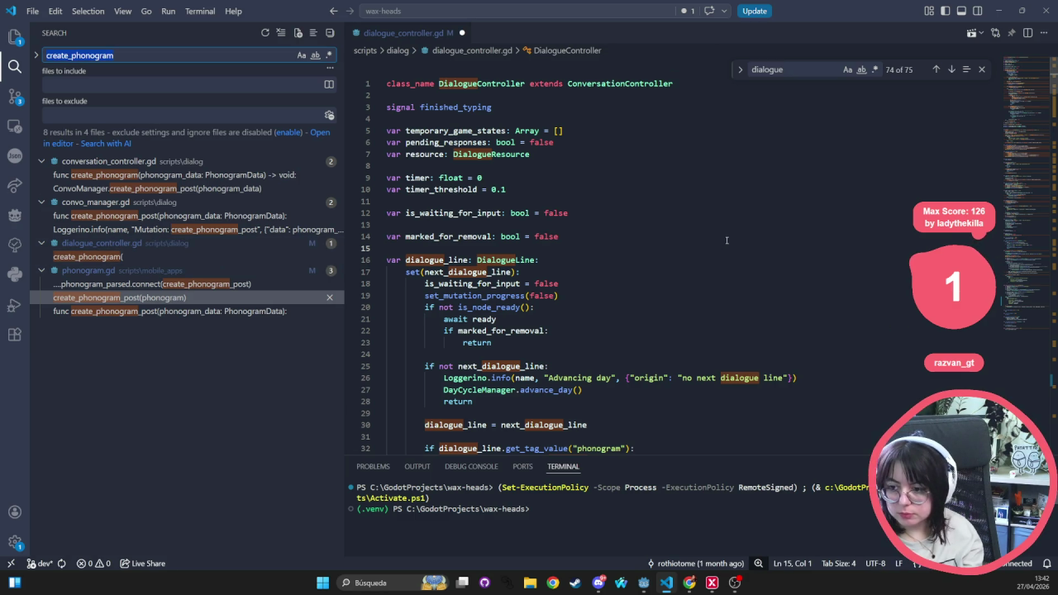
{"action": "type", "text": "_on_po"}
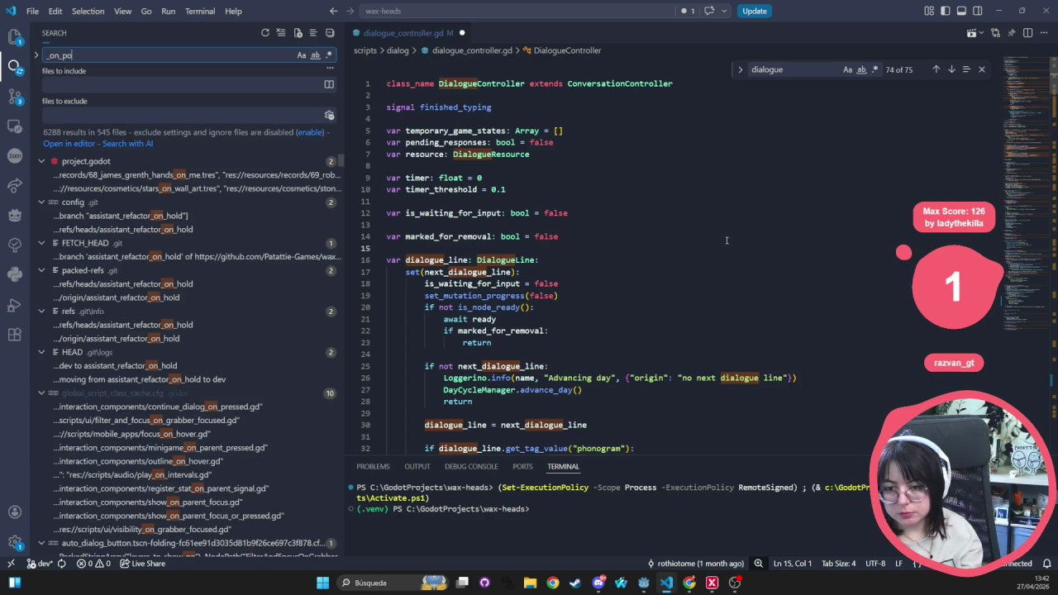
{"action": "key", "text": "BackSpace"}
{"action": "type", "text": "honogram"}
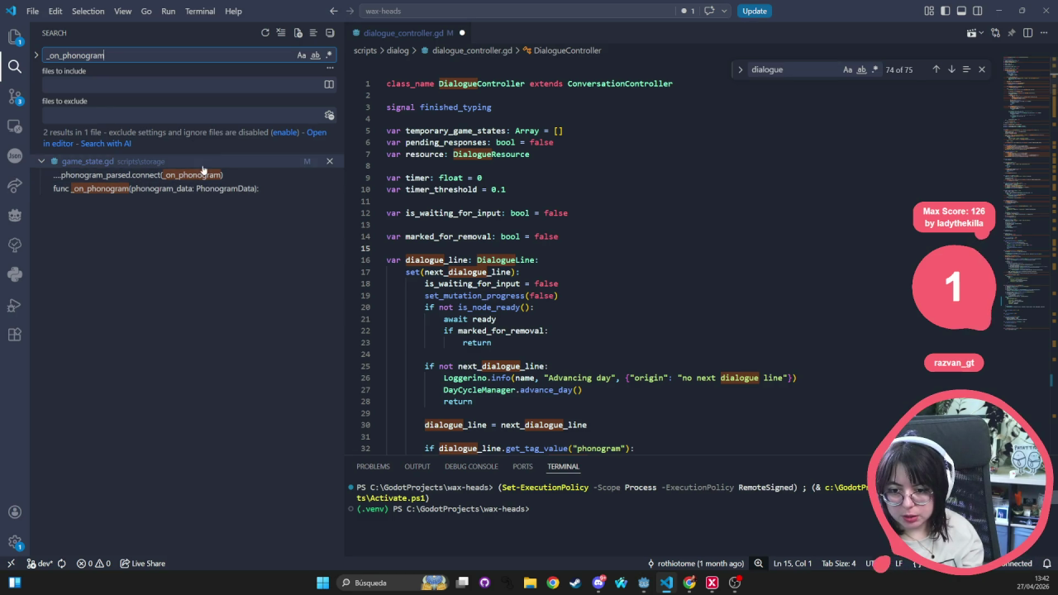
{"action": "left_click", "coordinate": [199, 175]}
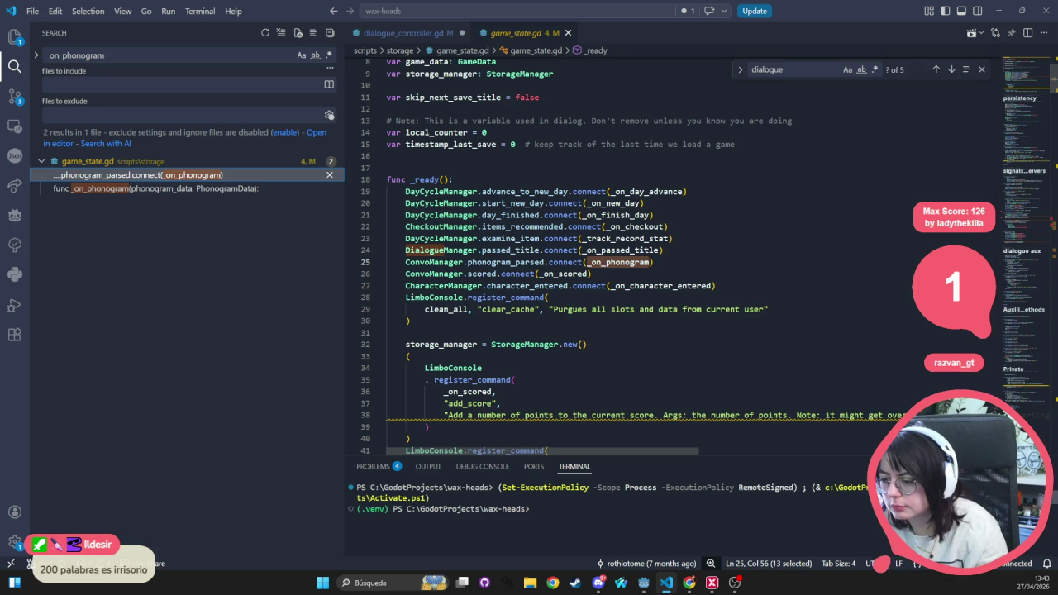
{"action": "left_click", "coordinate": [500, 250], "text": "ctrl"}
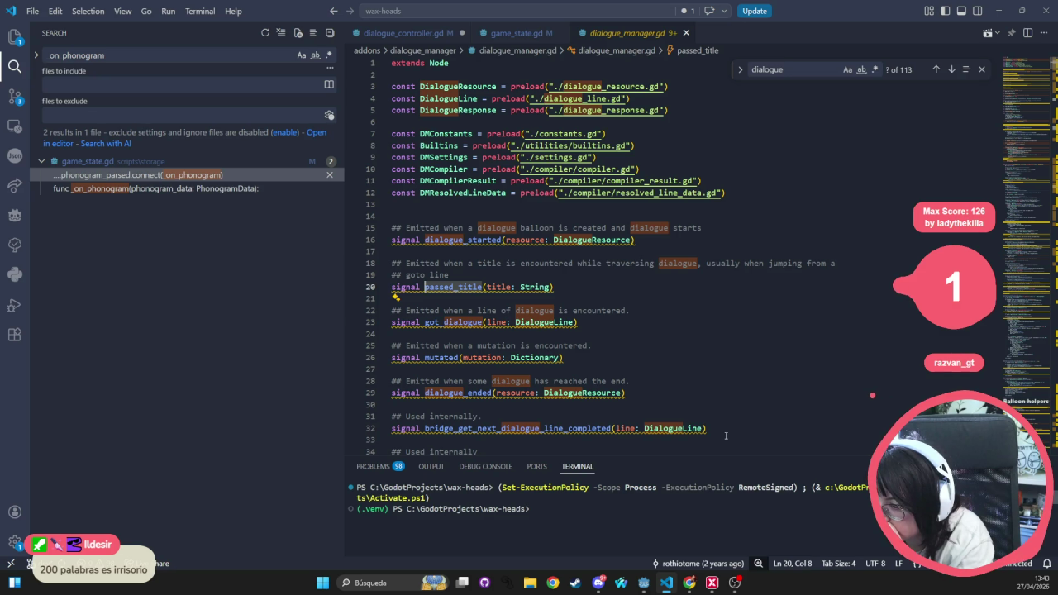
{"action": "middle_click", "coordinate": [661, 41]}
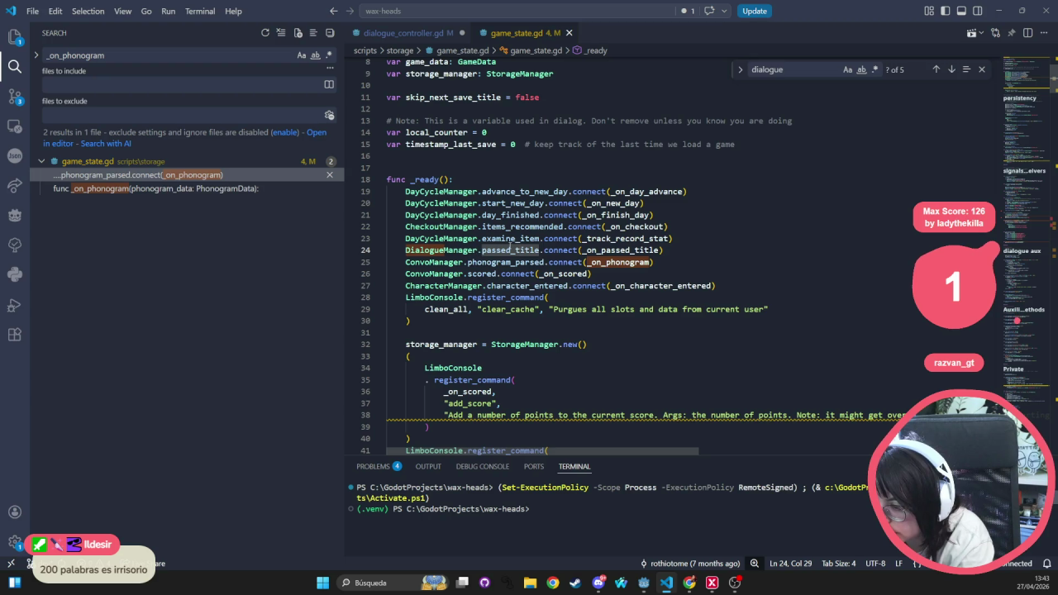
{"action": "double_click", "coordinate": [442, 249]}
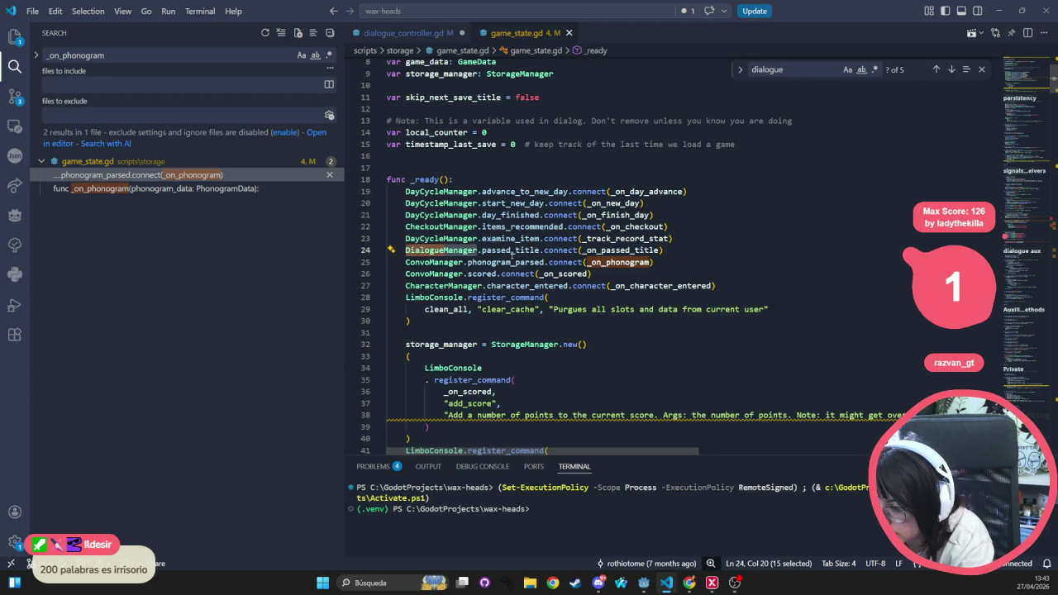
{"action": "double_click", "coordinate": [511, 250]}
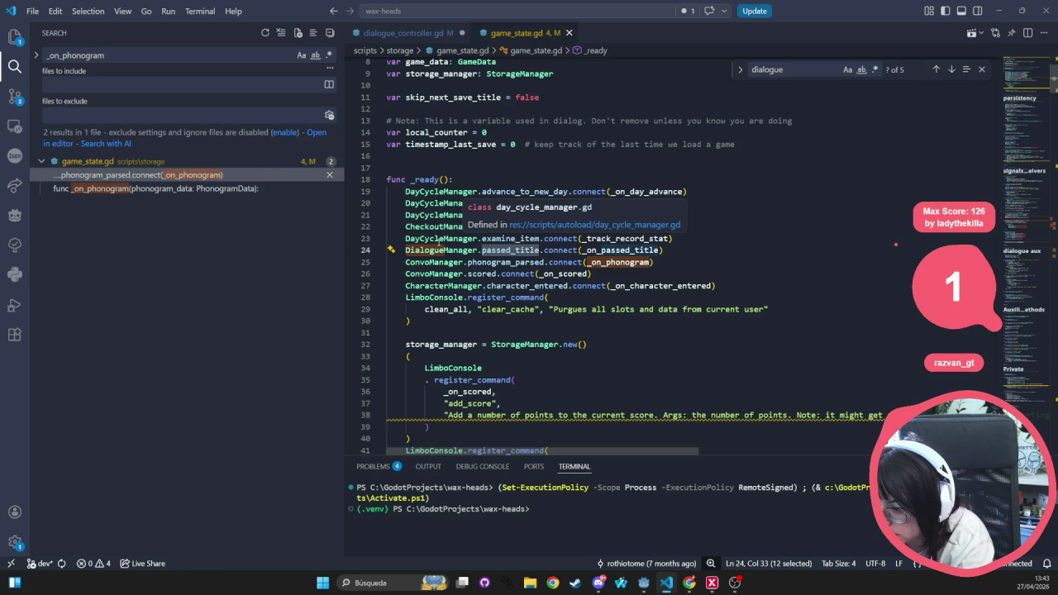
{"action": "double_click", "coordinate": [506, 262]}
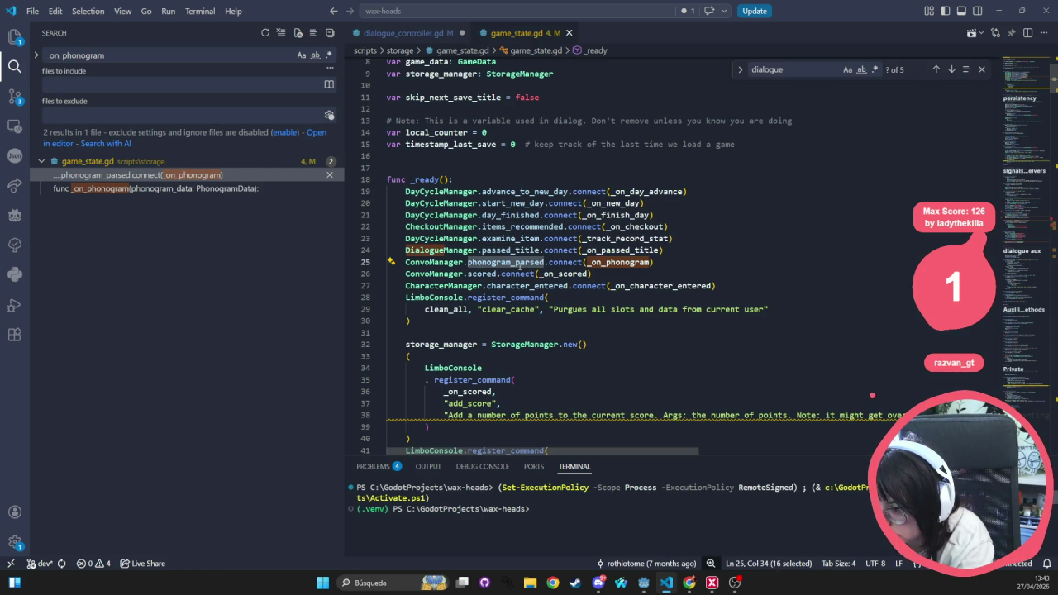
{"action": "double_click", "coordinate": [513, 238]}
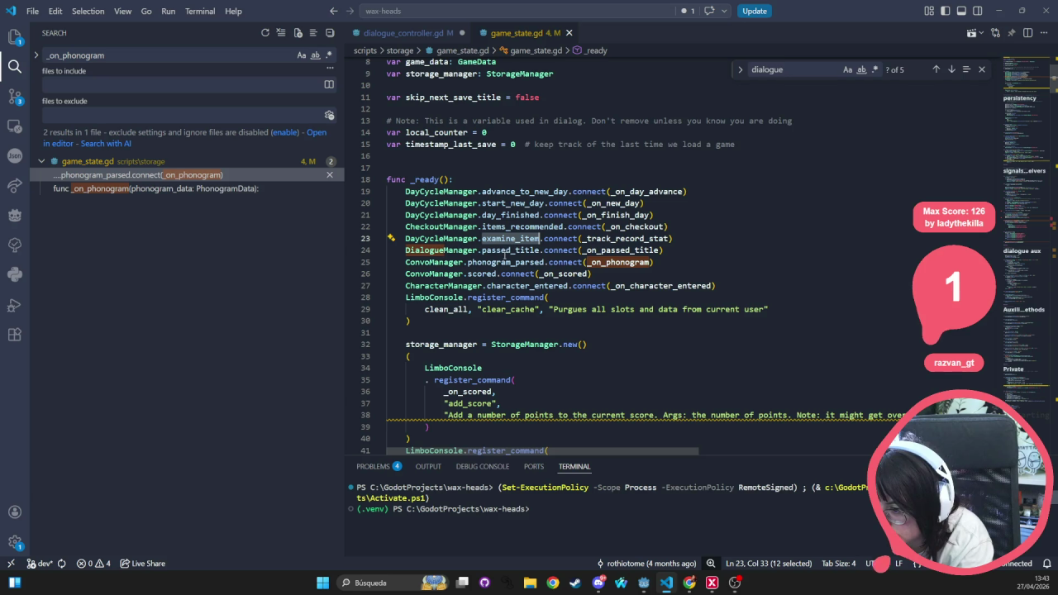
{"action": "left_click", "coordinate": [506, 251]}
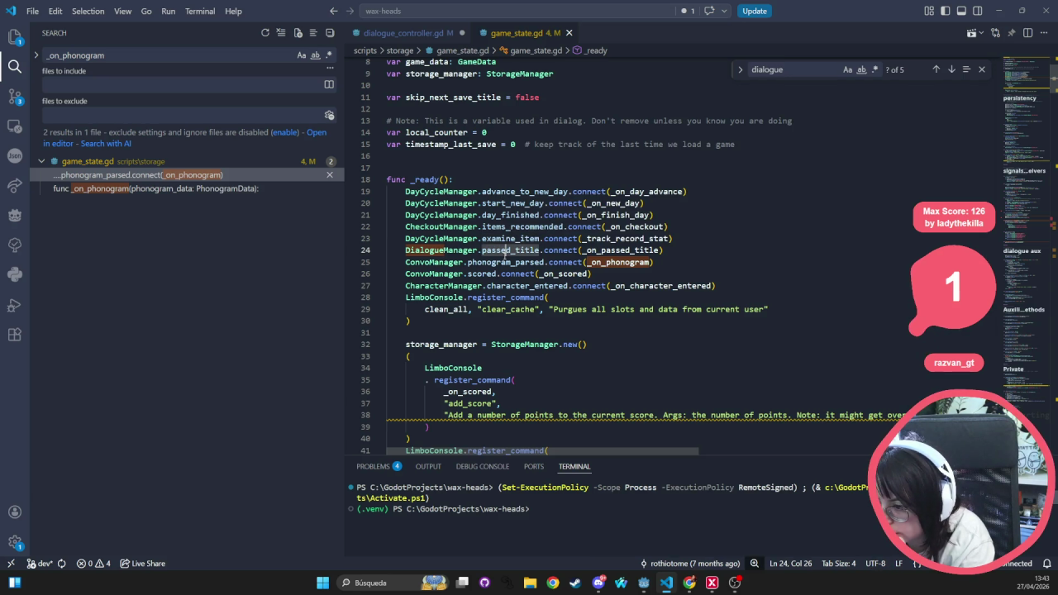
{"action": "mouse_move", "coordinate": [511, 250]}
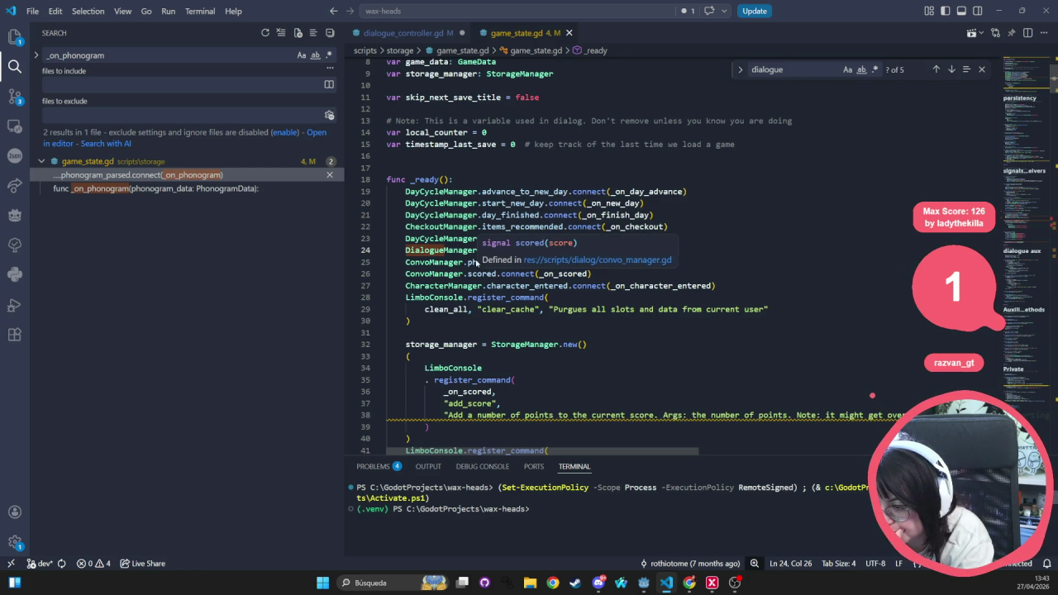
{"action": "double_click", "coordinate": [496, 262]}
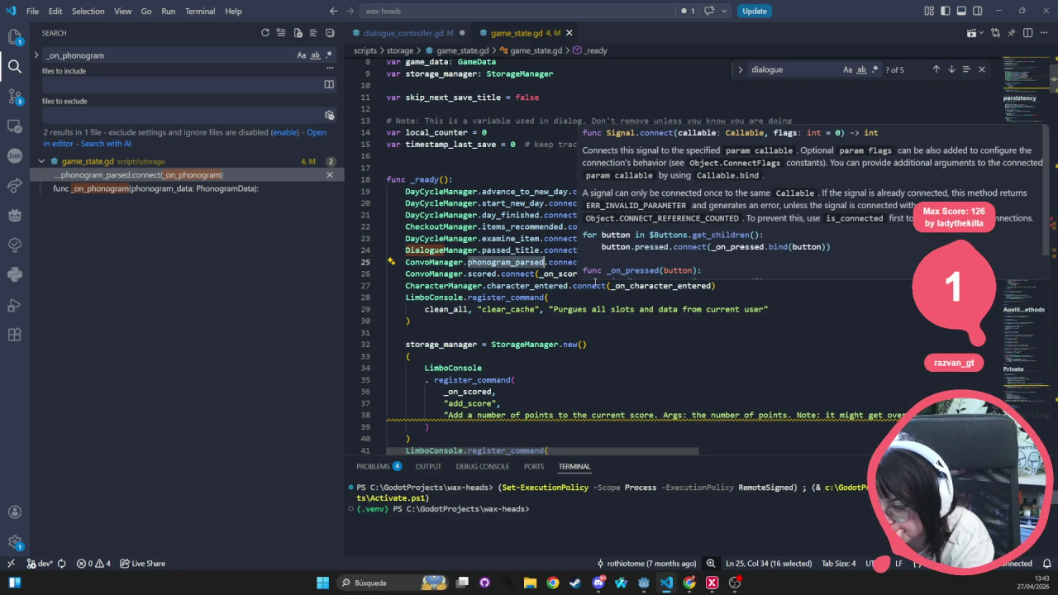
{"action": "left_click", "coordinate": [654, 337]}
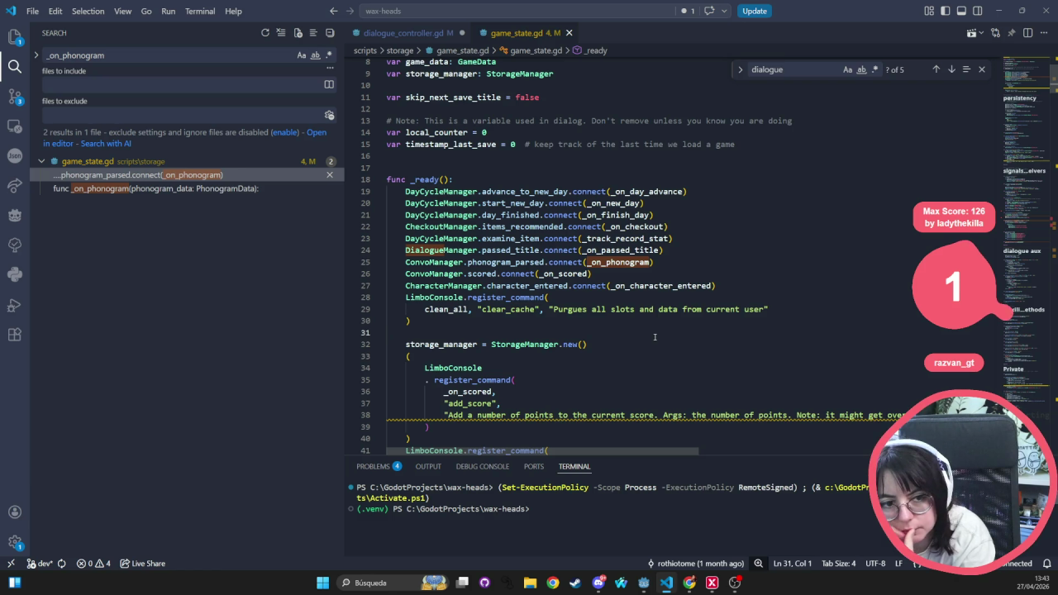
{"action": "mouse_move", "coordinate": [633, 263]}
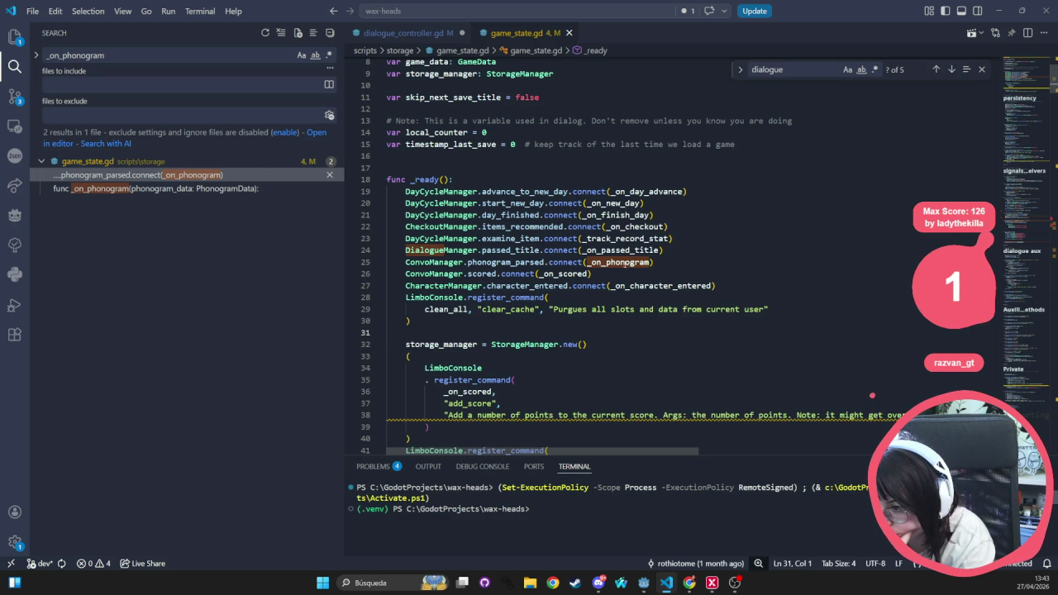
{"action": "double_click", "coordinate": [620, 263]}
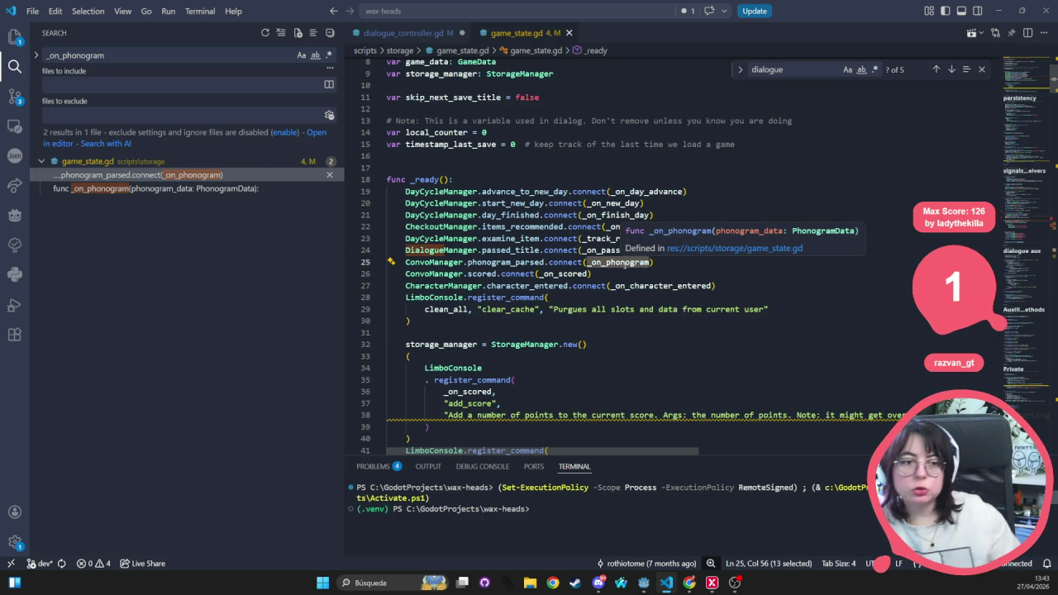
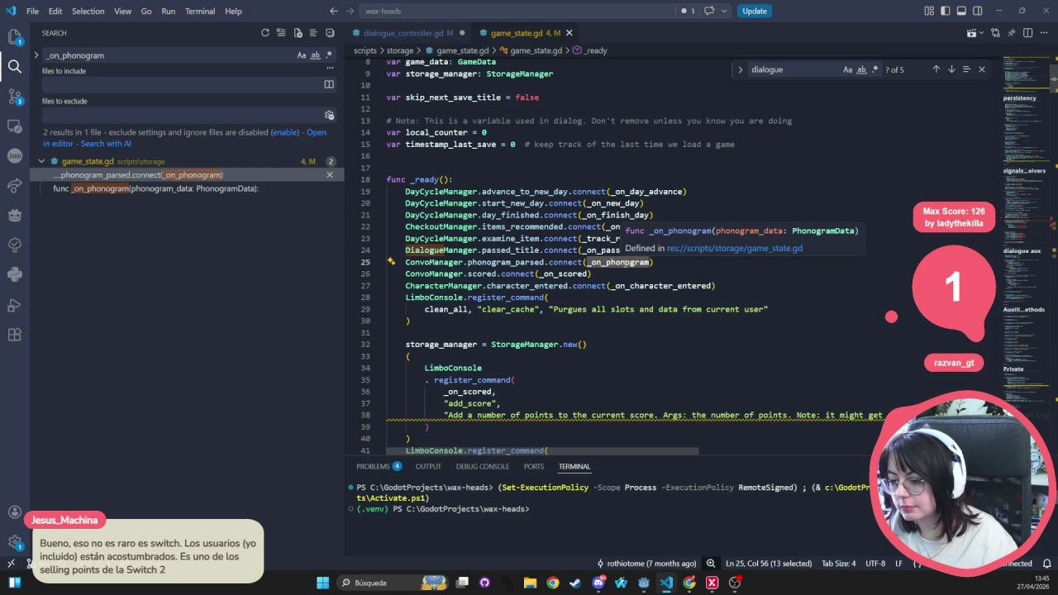
- Close dialogue_controller.gd and follow _on_phonogram to add_phonogram_data at line 206 of game_data.gd
{"action": "left_click", "coordinate": [627, 263], "text": "ctrl"}
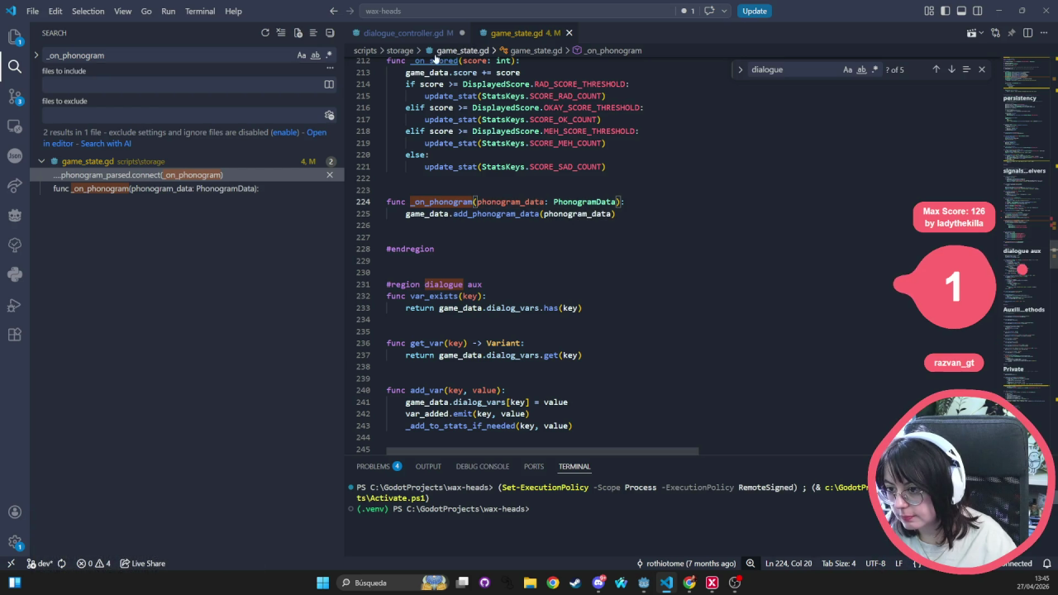
{"action": "left_click", "coordinate": [402, 33]}
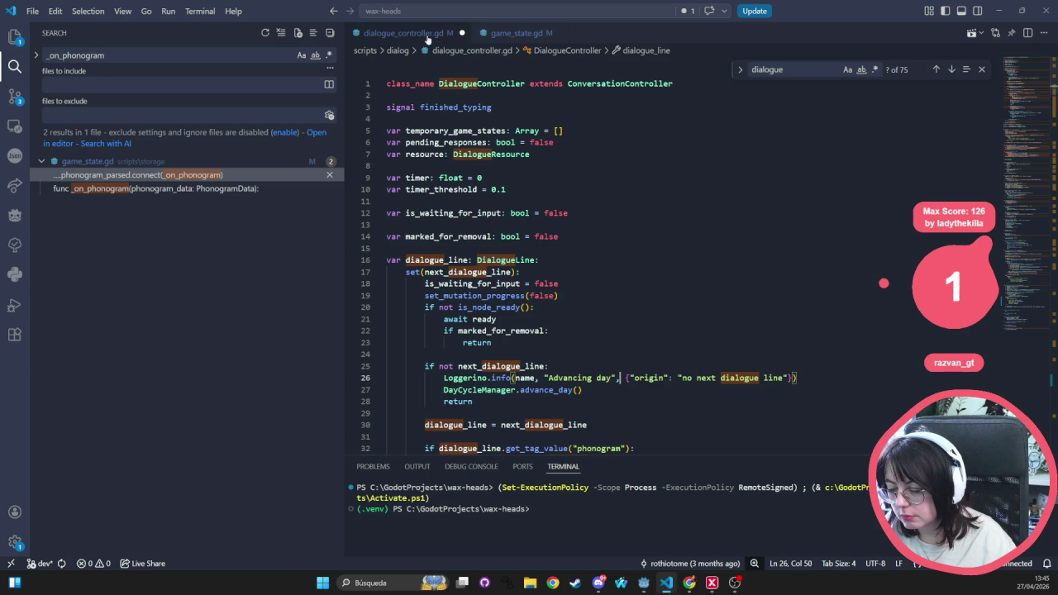
{"action": "key", "text": "ctrl+a"}
{"action": "left_click", "coordinate": [492, 214]}
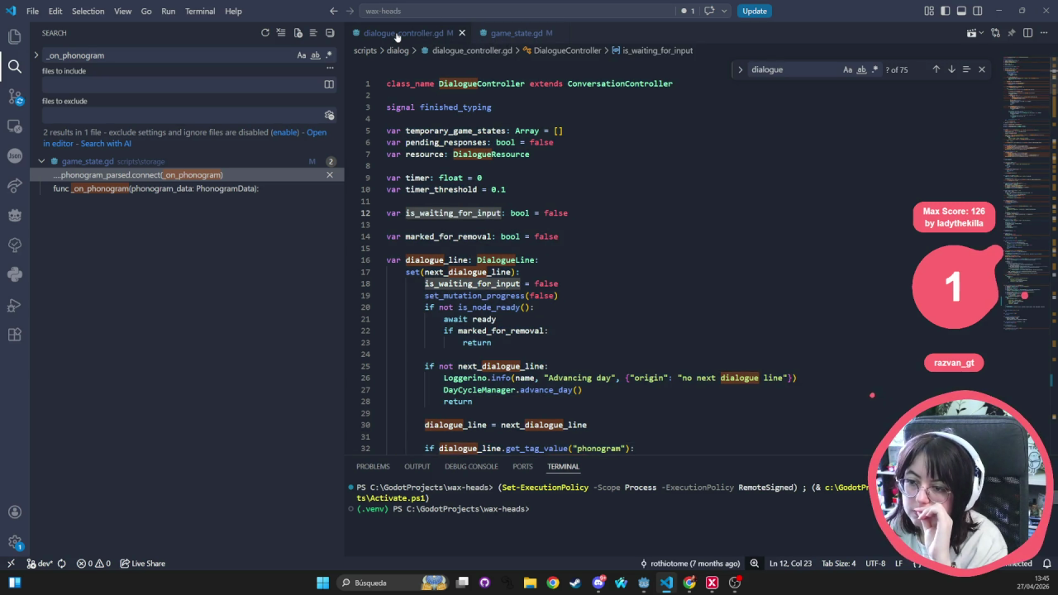
{"action": "key", "text": "ctrl+w"}
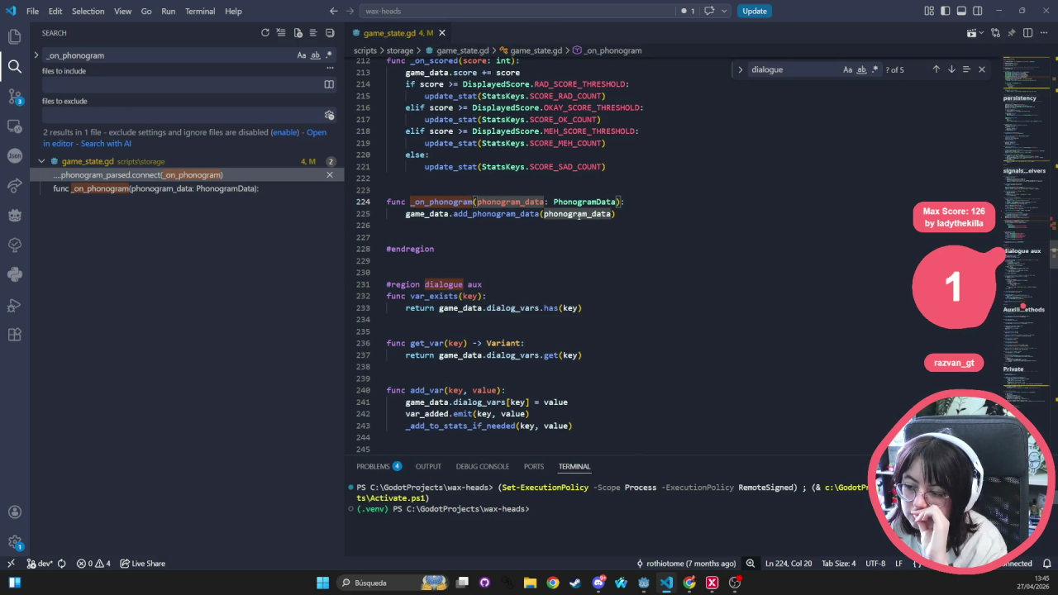
{"action": "double_click", "coordinate": [588, 213]}
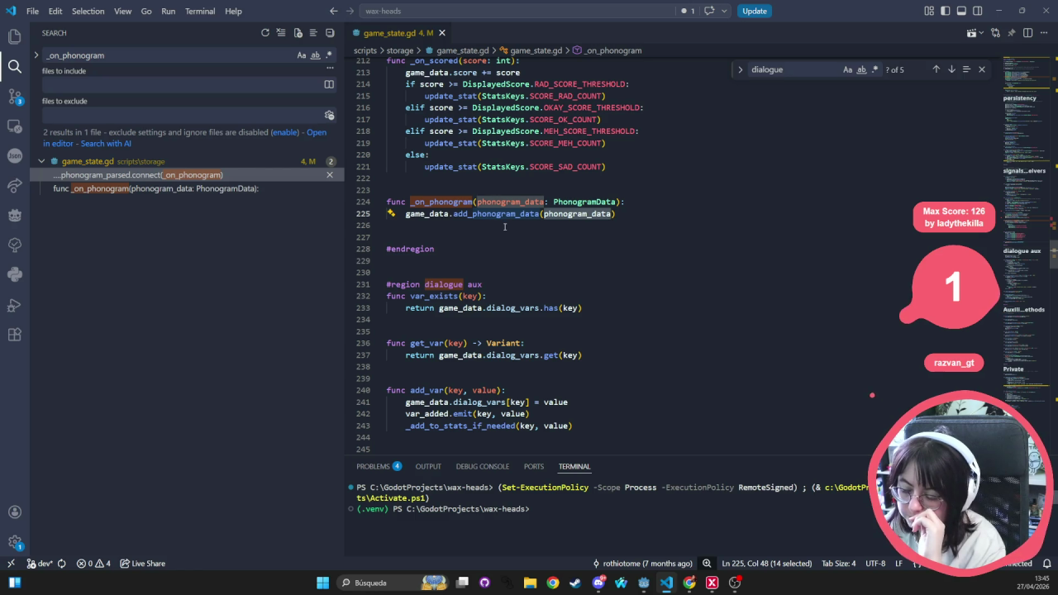
{"action": "left_click", "coordinate": [496, 213], "text": "ctrl"}
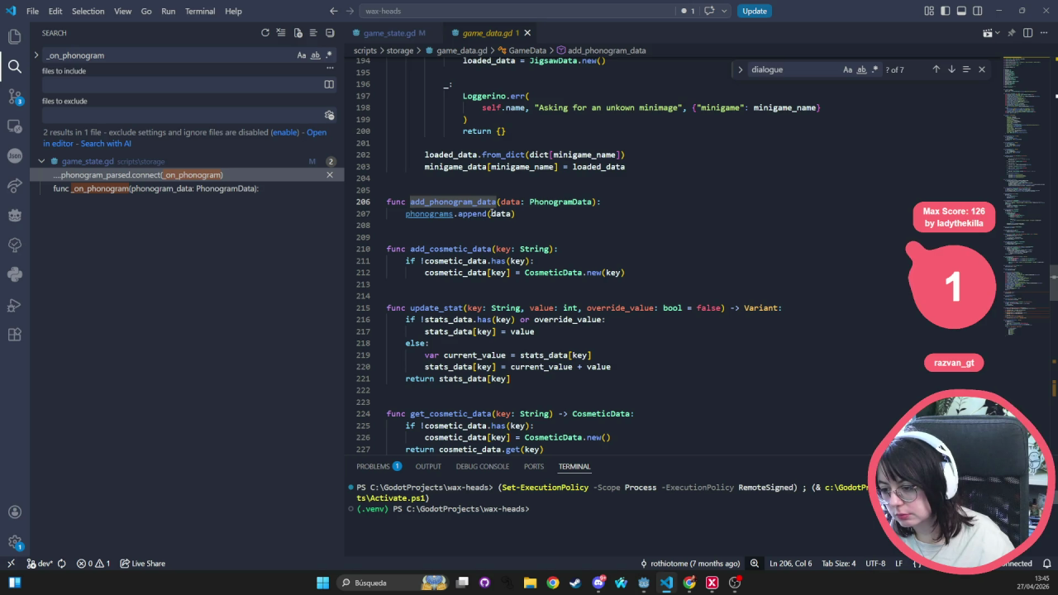
- Open phonogram_data.gd and highlight how the text field is used in _init, to_dict and _parse
{"action": "left_click", "coordinate": [547, 202], "text": "ctrl"}
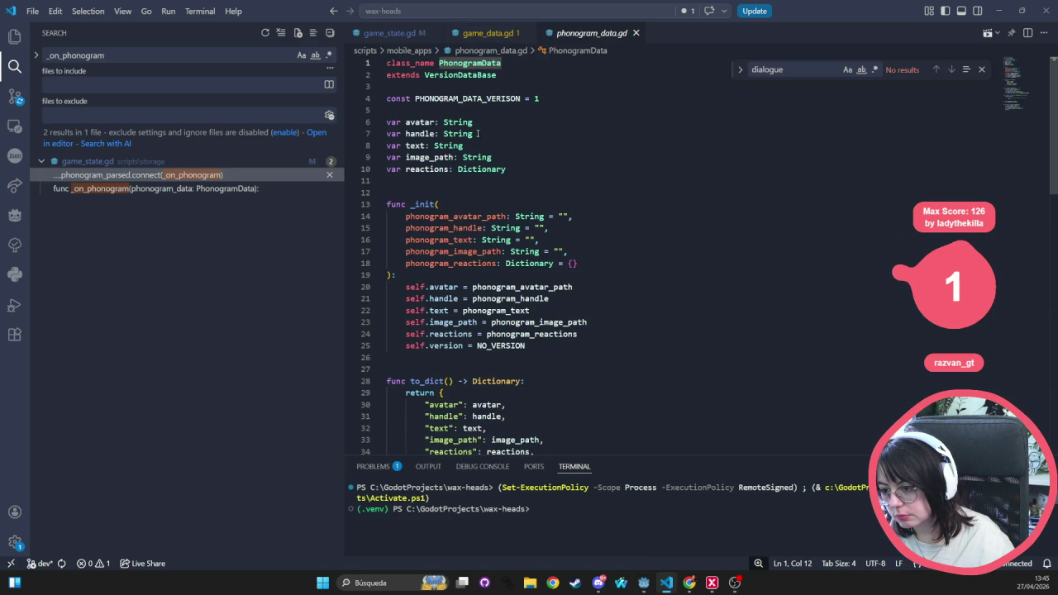
{"action": "double_click", "coordinate": [414, 145]}
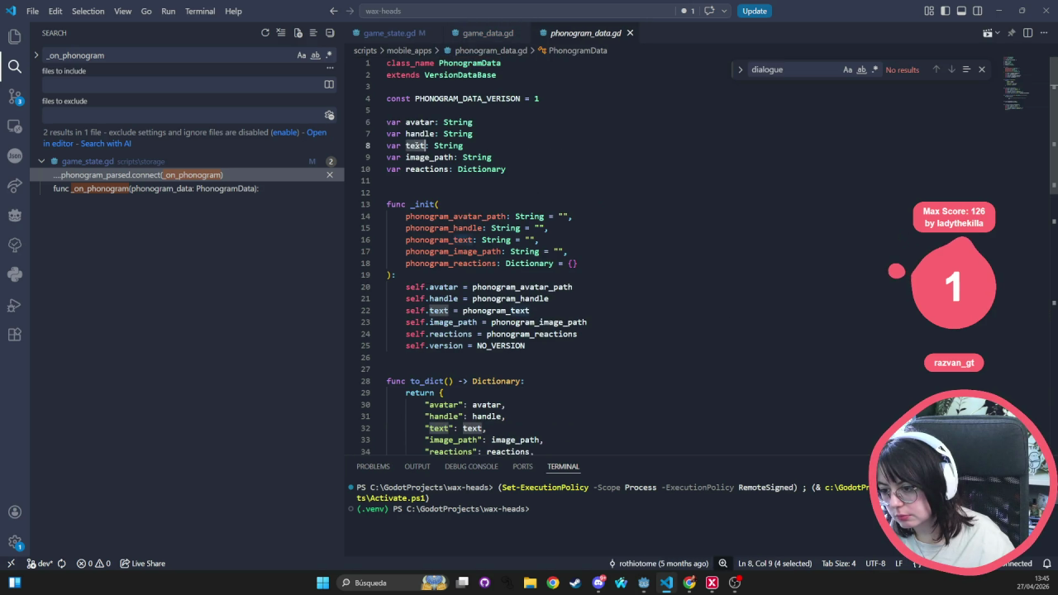
{"action": "double_click", "coordinate": [496, 310]}
{"action": "scroll", "coordinate": [550, 353], "scroll_direction": "down", "scroll_amount": 3}
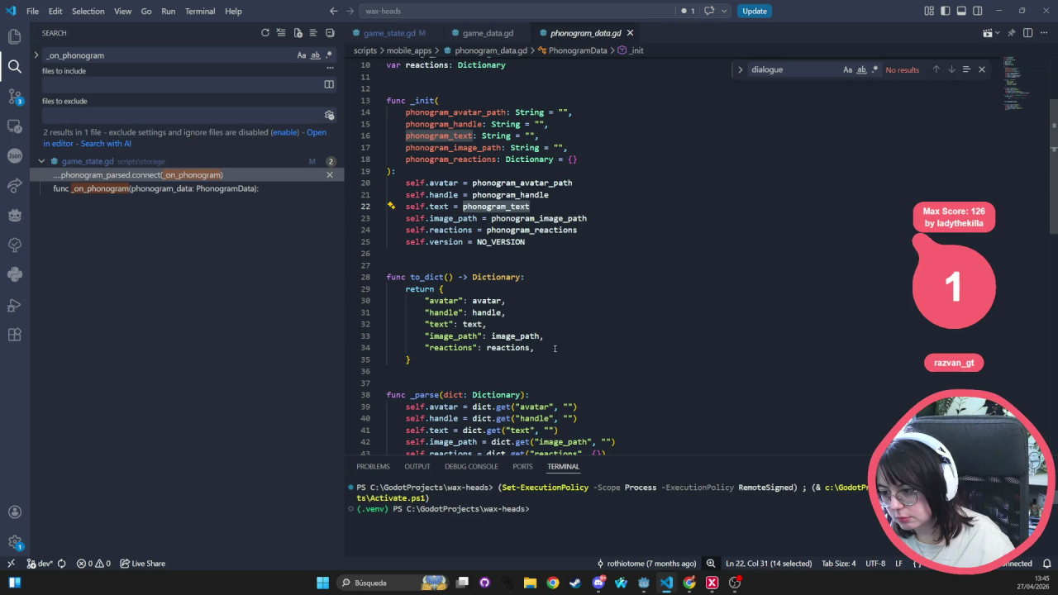
{"action": "scroll", "coordinate": [555, 348], "scroll_direction": "up", "scroll_amount": 2}
{"action": "scroll", "coordinate": [555, 348], "scroll_direction": "down", "scroll_amount": 4}
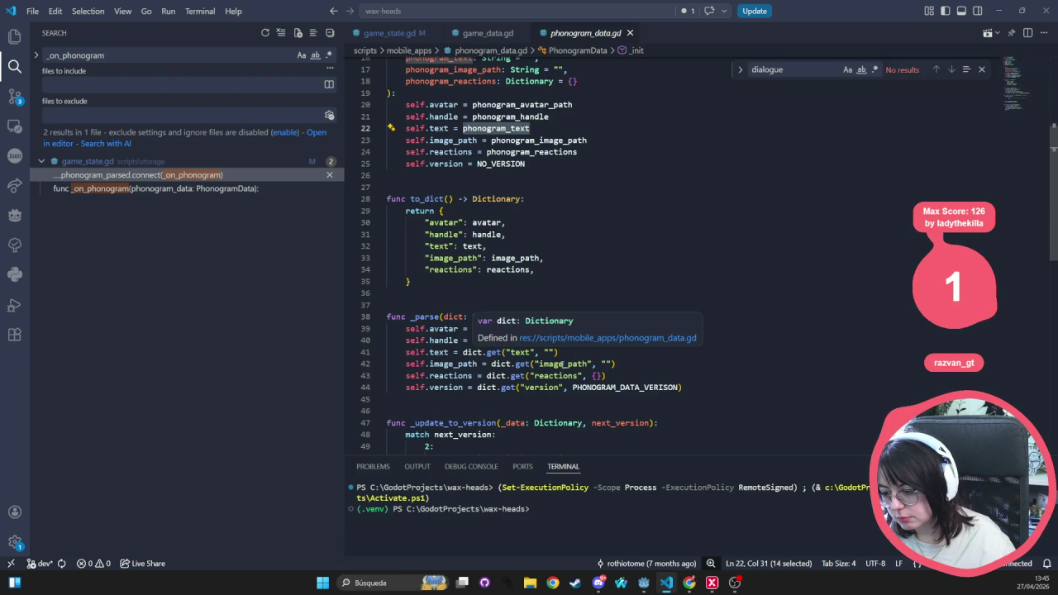
{"action": "double_click", "coordinate": [515, 352]}
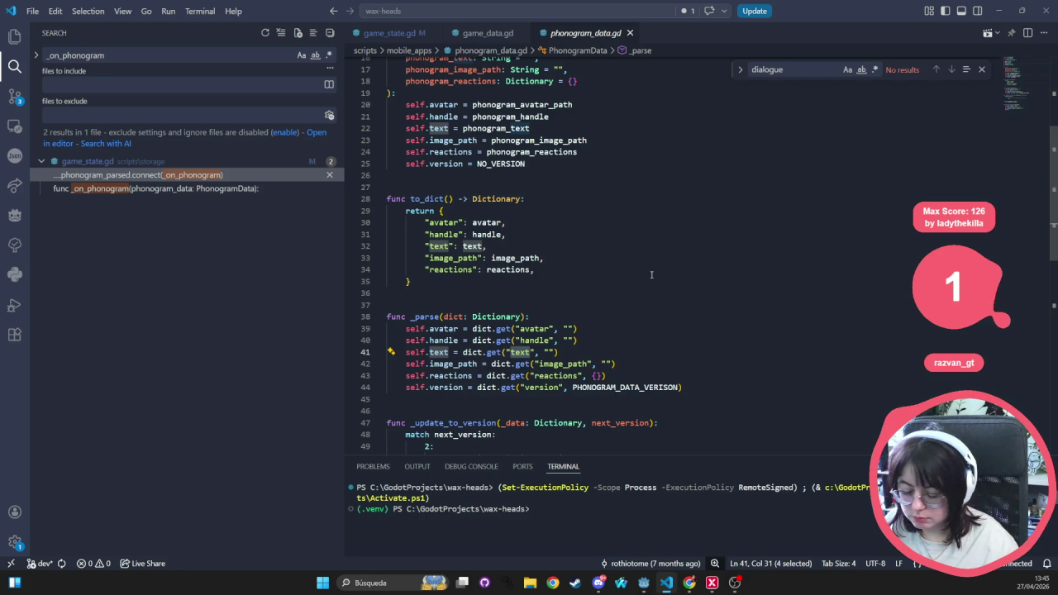
- Bring up the quick file picker to look for another script
{"action": "key", "text": "ctrl+p"}
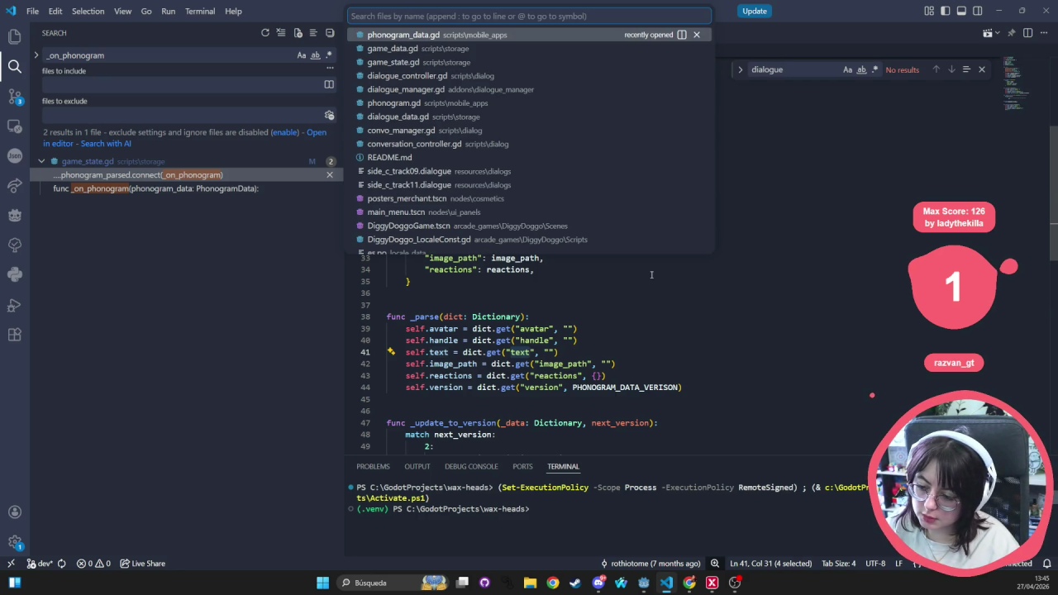
{"action": "key", "text": "Return"}
{"action": "scroll", "coordinate": [555, 323], "scroll_direction": "up", "scroll_amount": 6}
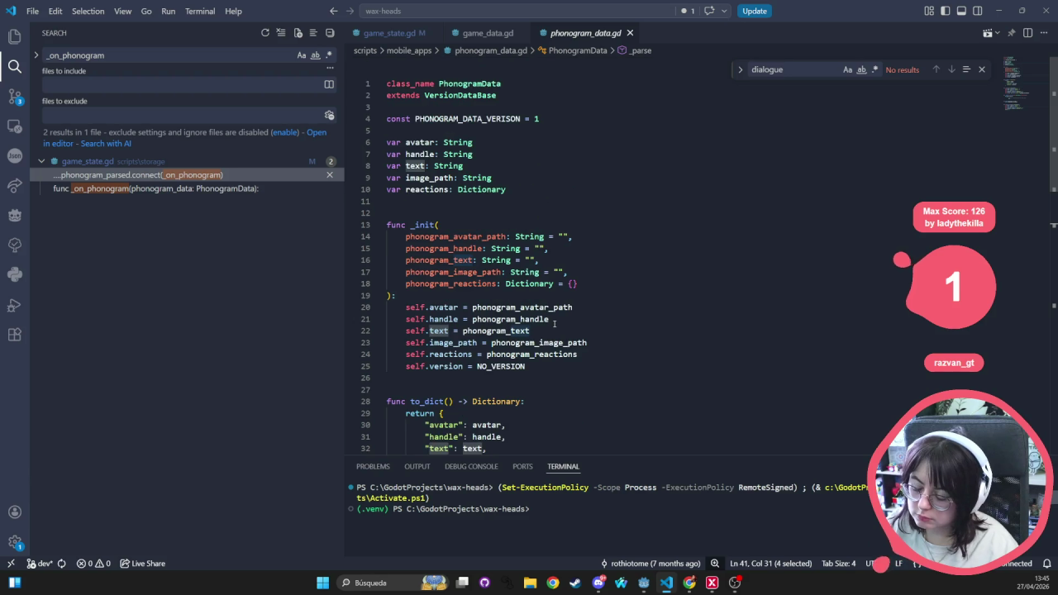
{"action": "key", "text": "ctrl+p"}
- Search the project for phonogram_parsed and open phonogram.gd at line 11's create_phonogram_post connection
{"action": "type", "text": "phono"}
{"action": "key", "text": "Return"}
{"action": "key", "text": "ctrl+shift+f"}
{"action": "type", "text": "ph"}
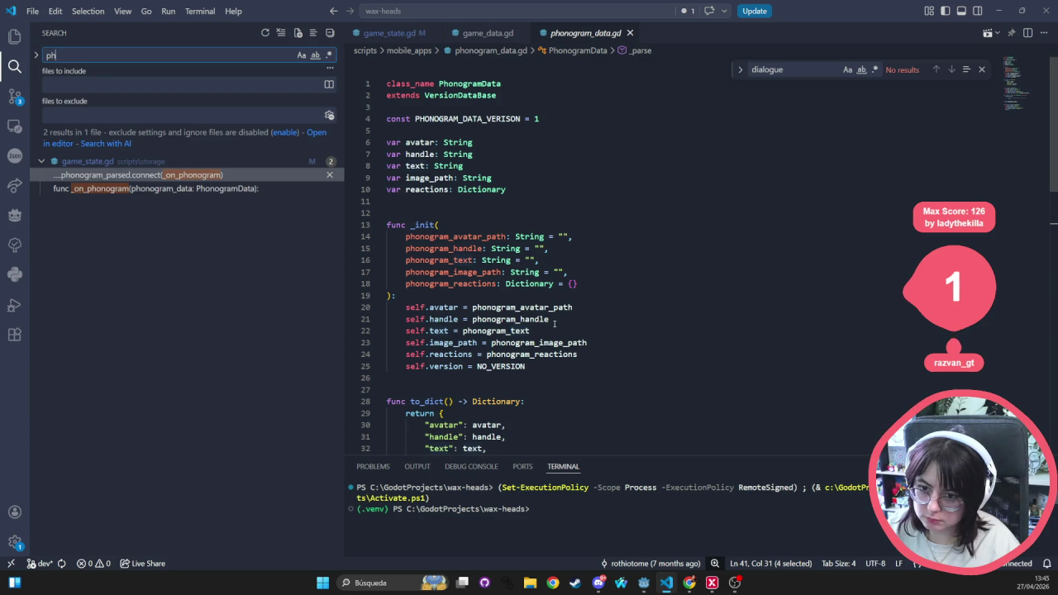
{"action": "type", "text": "onogram_parsed"}
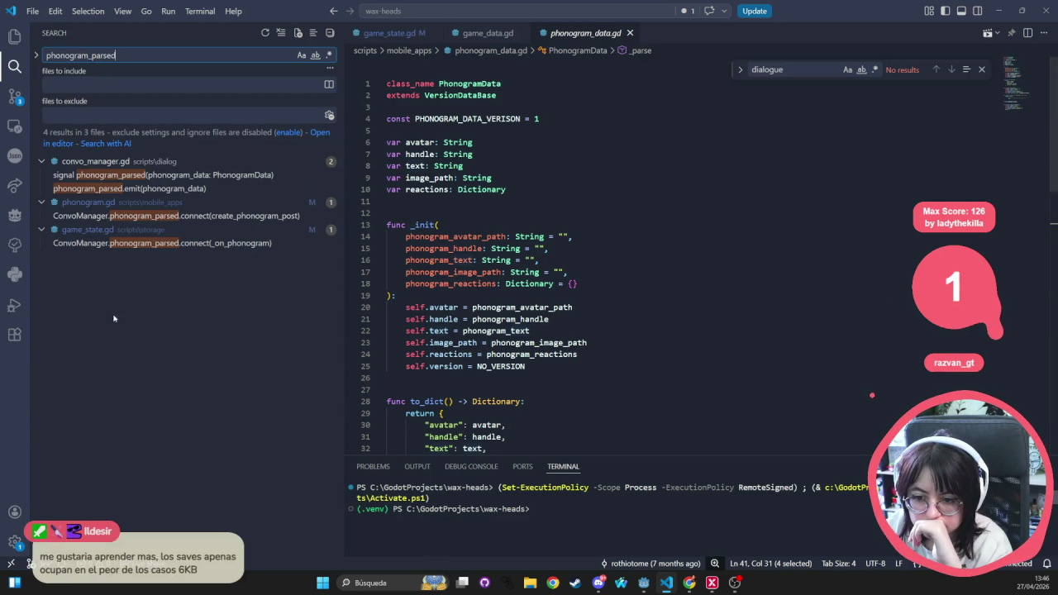
{"action": "left_click", "coordinate": [173, 216]}
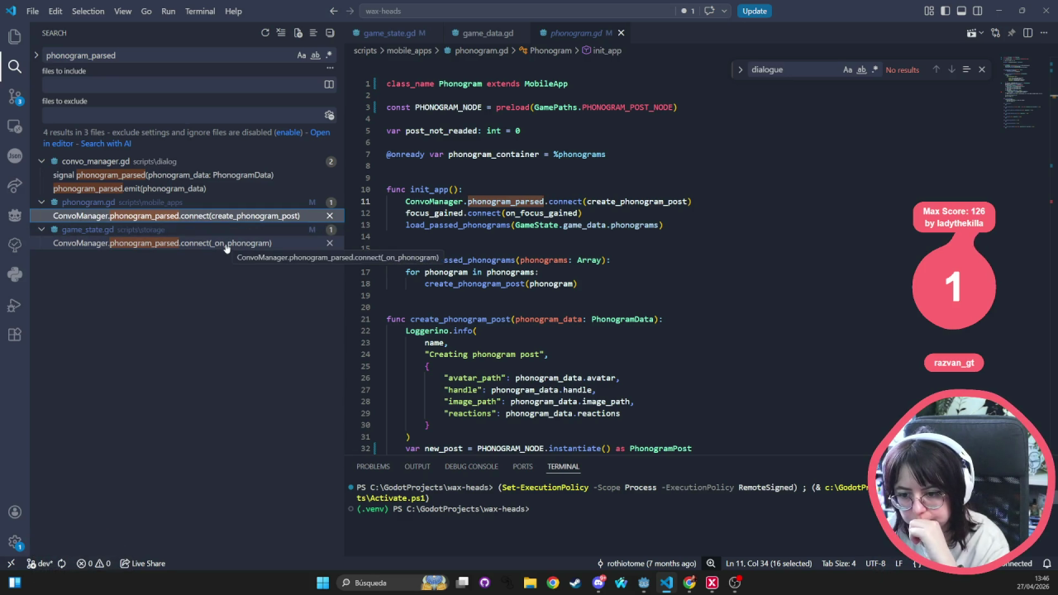
- Open game_state.gd's phonogram_parsed connection, check _on_phonogram, then open the phonogram.gd connection
{"action": "left_click", "coordinate": [227, 244]}
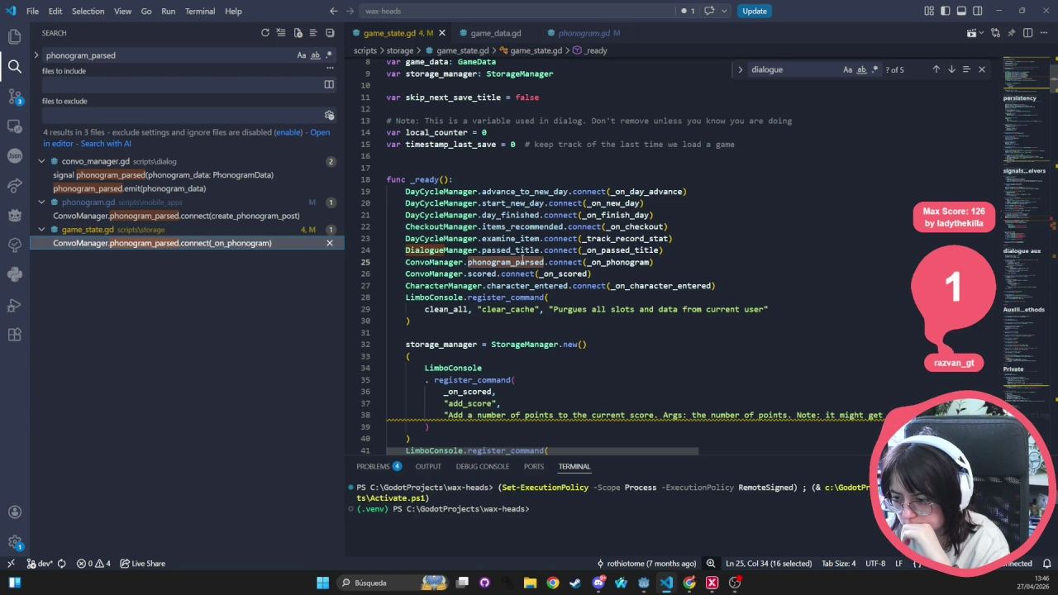
{"action": "left_click", "coordinate": [623, 262]}
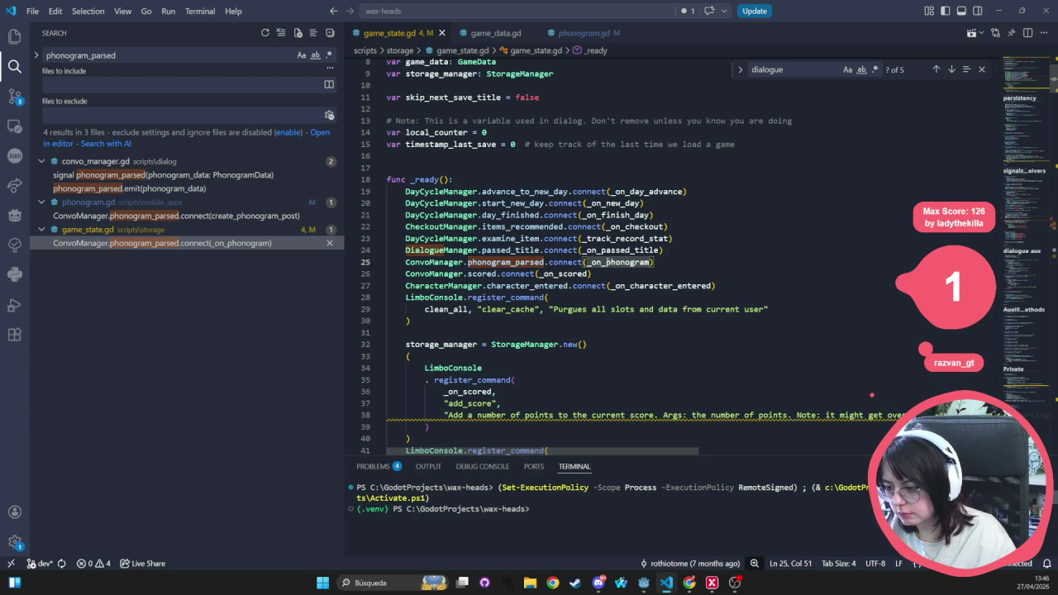
{"action": "left_click", "coordinate": [607, 262], "text": "ctrl"}
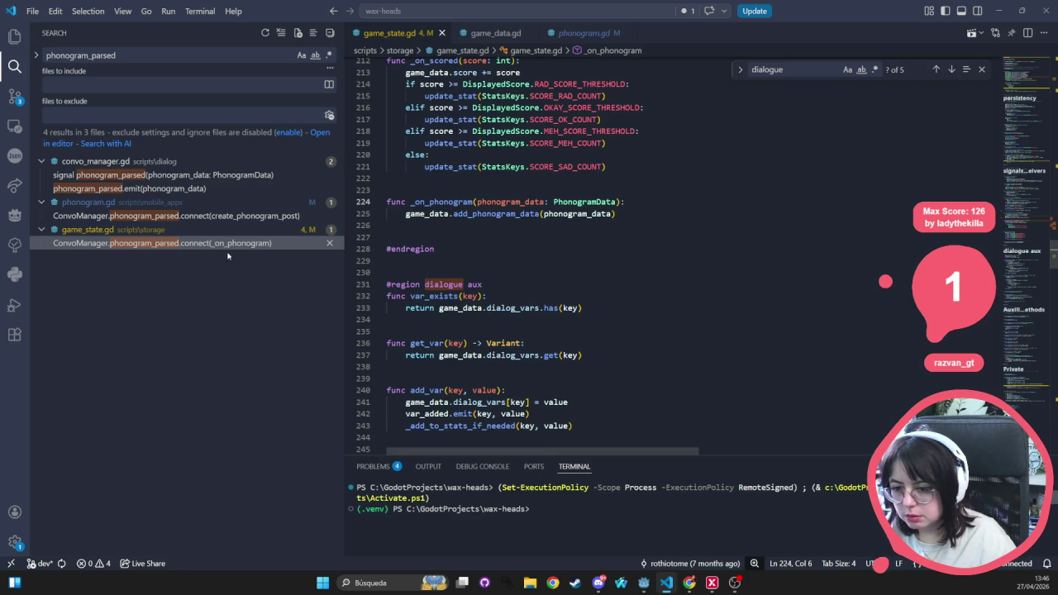
{"action": "left_click", "coordinate": [202, 218]}
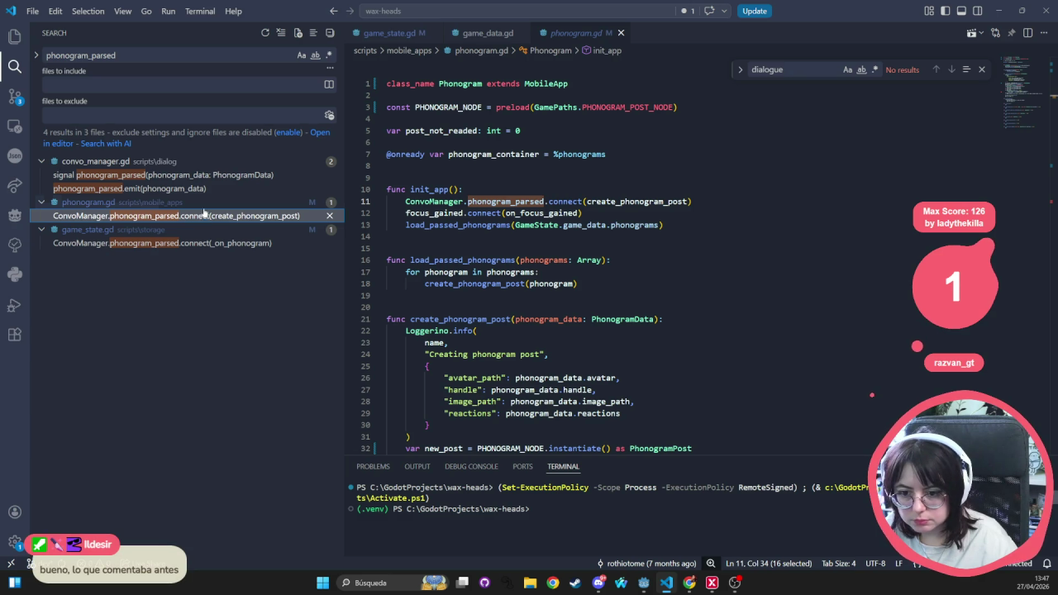
- Inspect the phonogram_parsed signal declaration and its PhonogramData argument in convo_manager.gd
{"action": "left_click", "coordinate": [199, 175]}
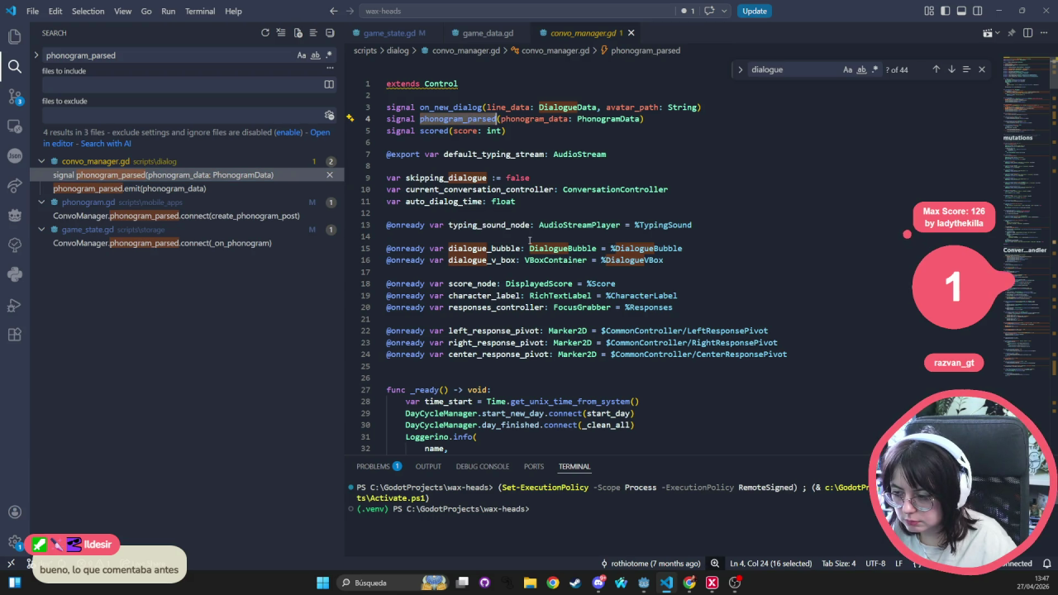
{"action": "mouse_move", "coordinate": [546, 108]}
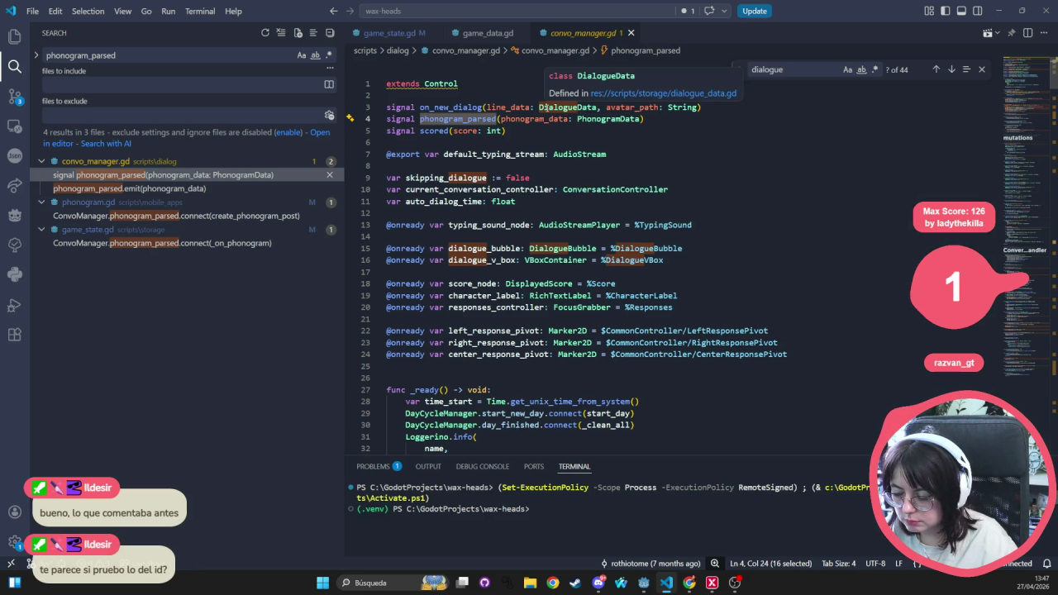
{"action": "double_click", "coordinate": [597, 120]}
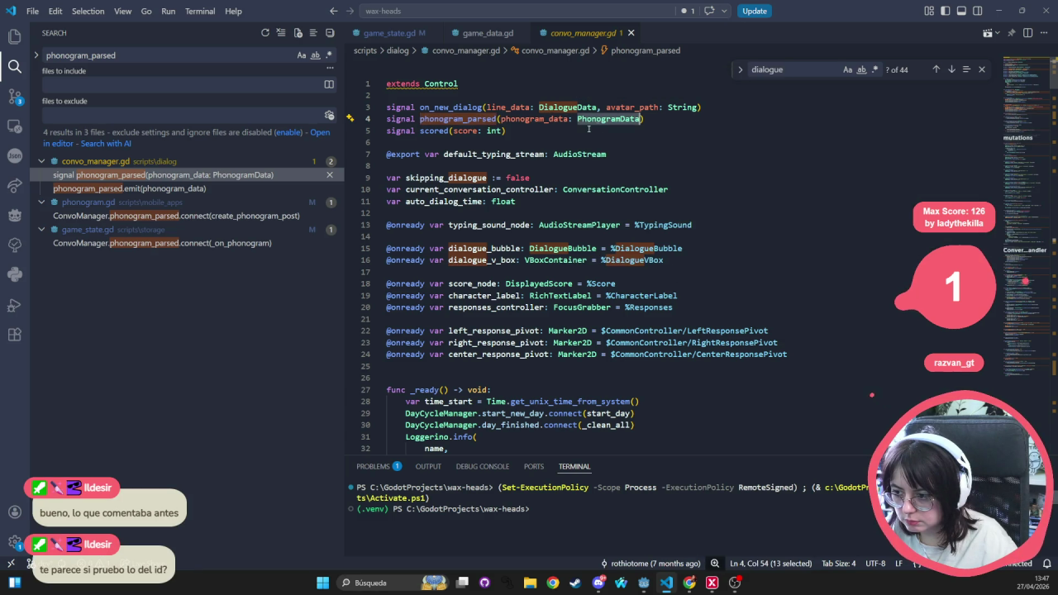
{"action": "double_click", "coordinate": [481, 118]}
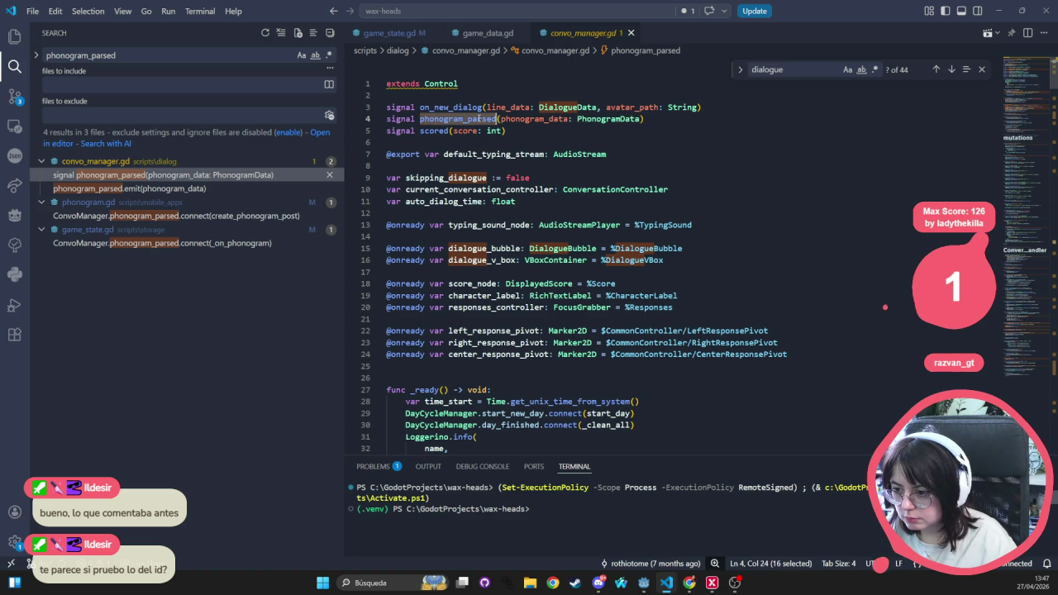
- Revisit the results: the emit site, create_phonogram_post, and game_state.gd's _ready connection at the top
{"action": "key", "text": "ctrl+shift+f"}
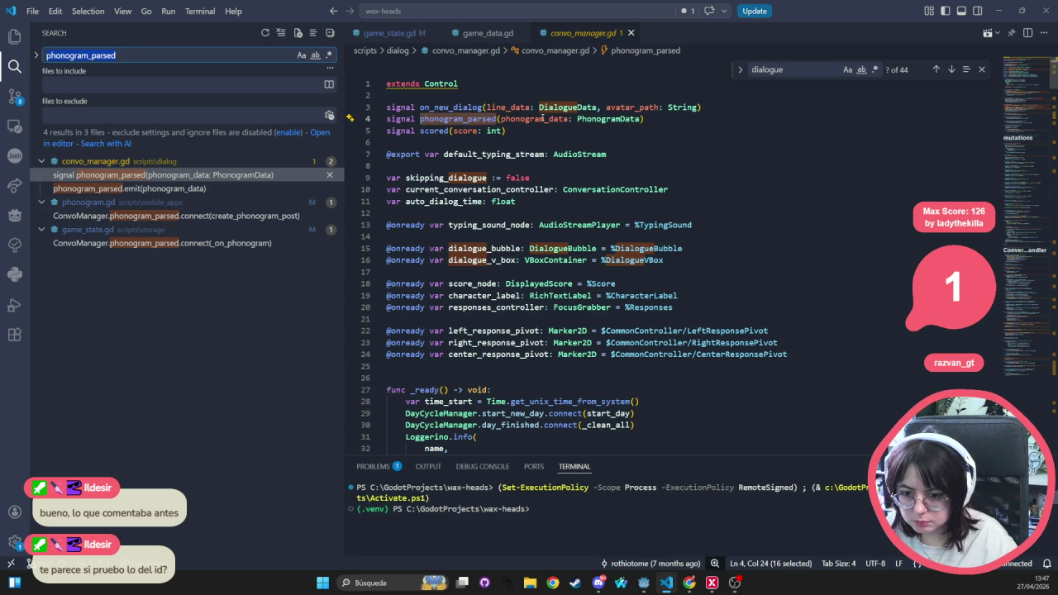
{"action": "left_click", "coordinate": [170, 190]}
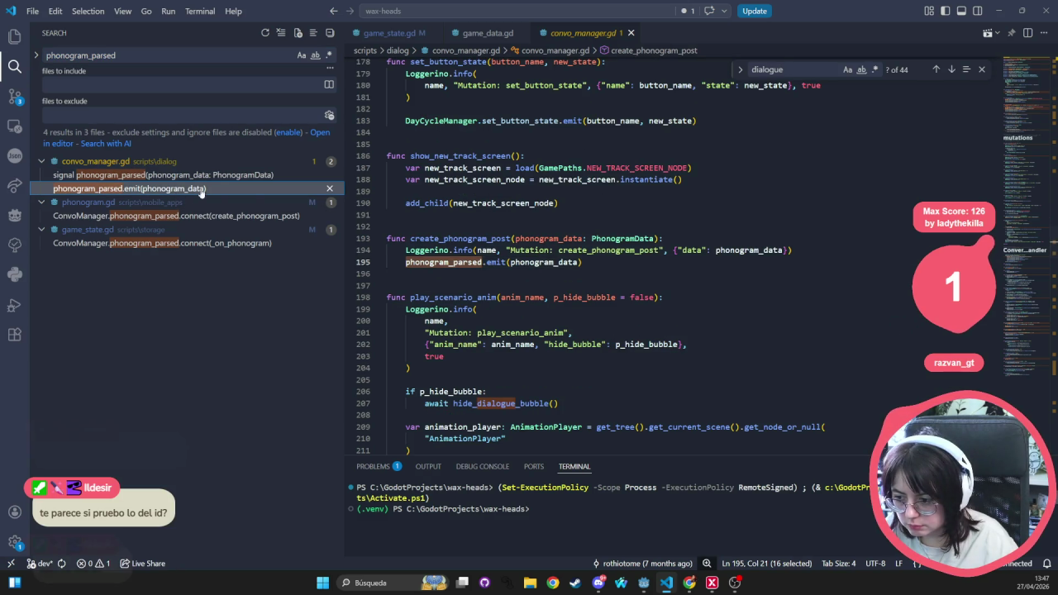
{"action": "double_click", "coordinate": [429, 238]}
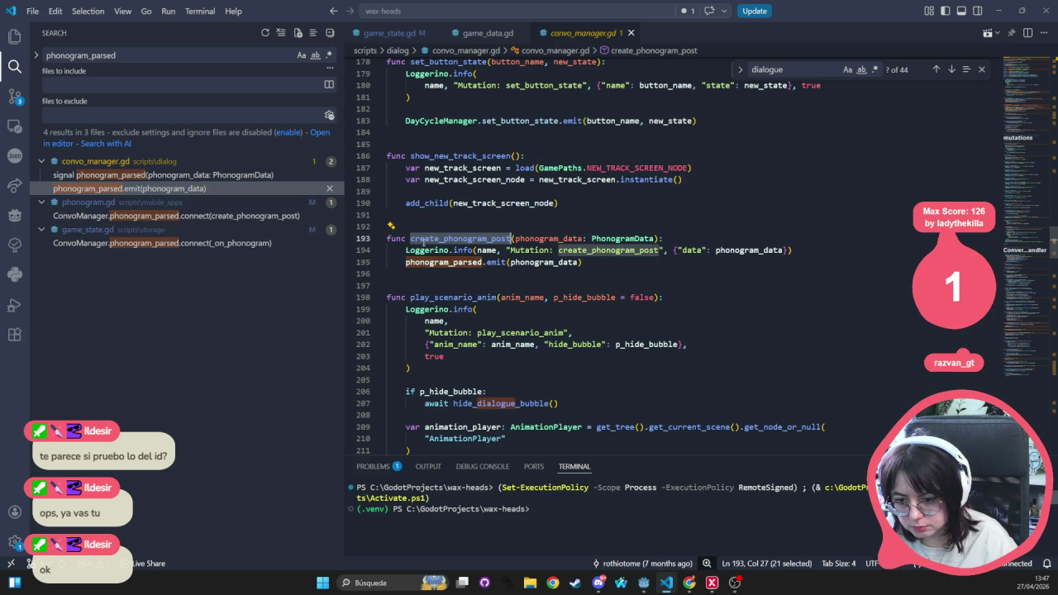
{"action": "left_click", "coordinate": [236, 216]}
{"action": "left_click", "coordinate": [229, 243]}
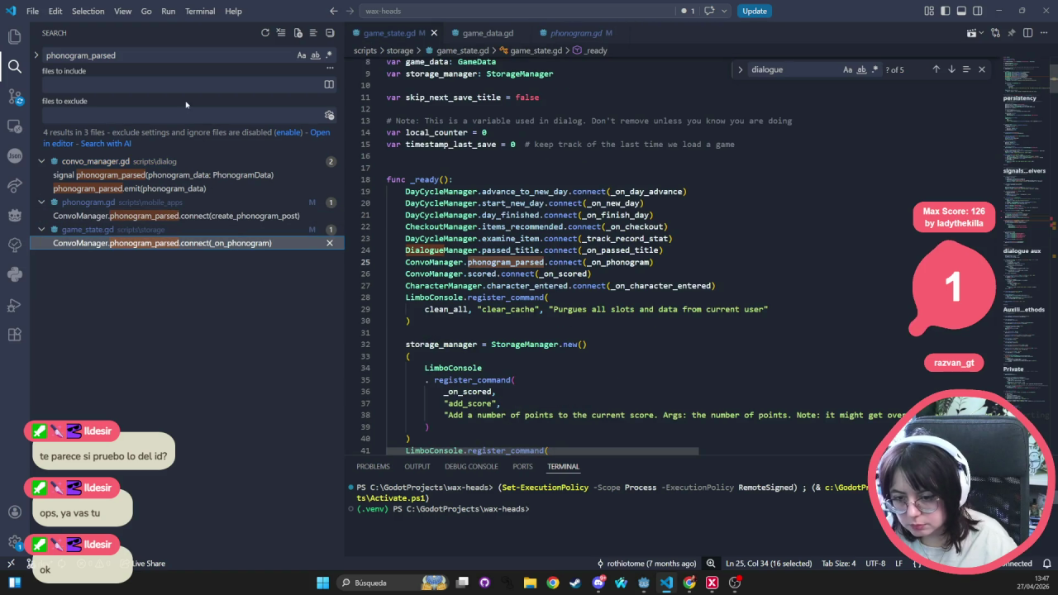
{"action": "scroll", "coordinate": [601, 287], "scroll_direction": "up", "scroll_amount": 3}
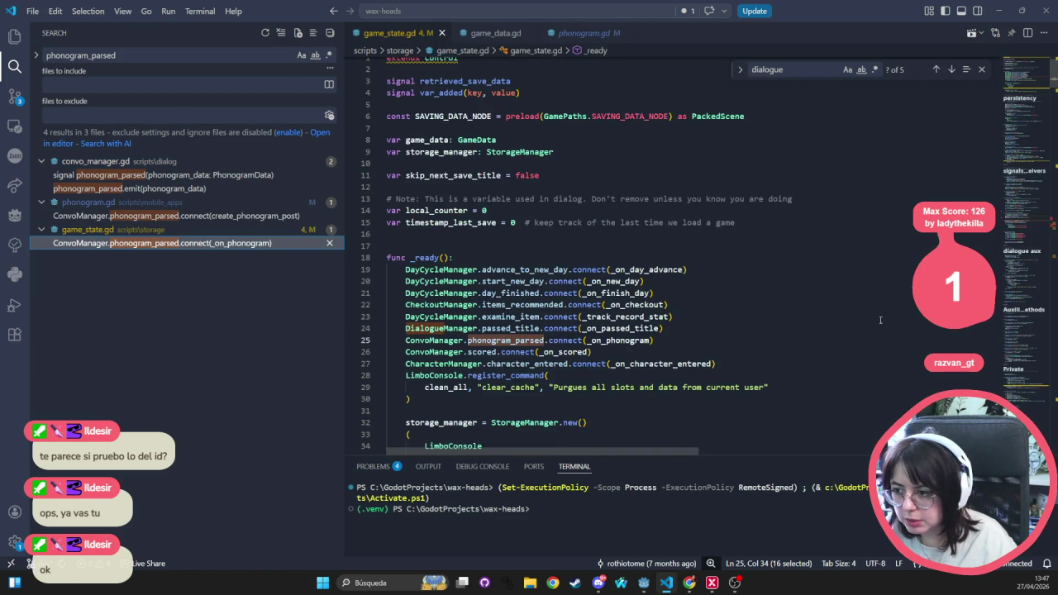
{"action": "left_click", "coordinate": [557, 212]}
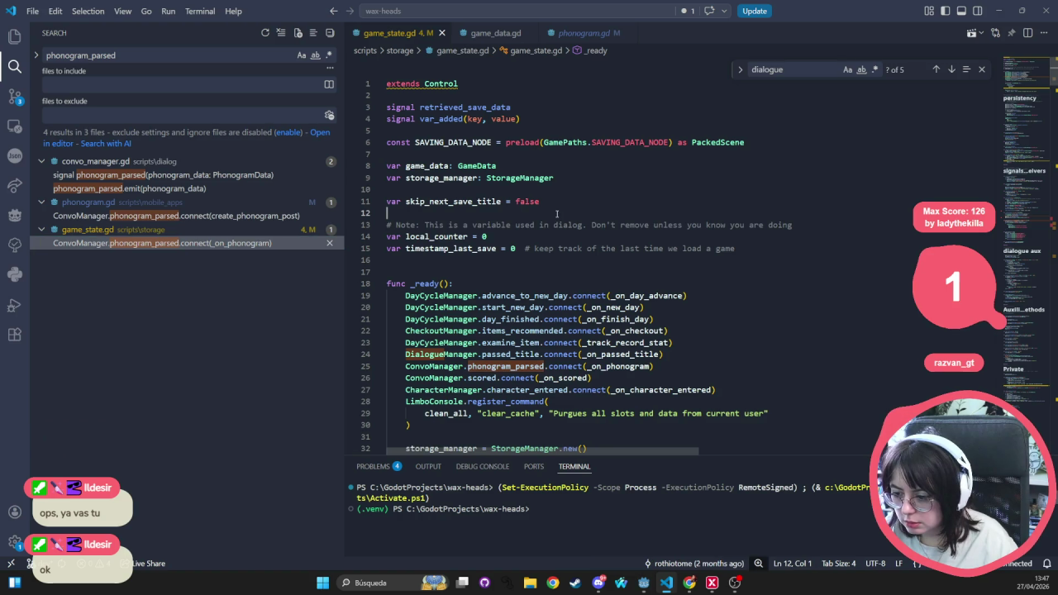
{"action": "key", "text": "ctrl+p"}
- Open dialogue_controller.gd via conversation_controller.gd and search it for 'phonogram'
{"action": "type", "text": "conversatio"}
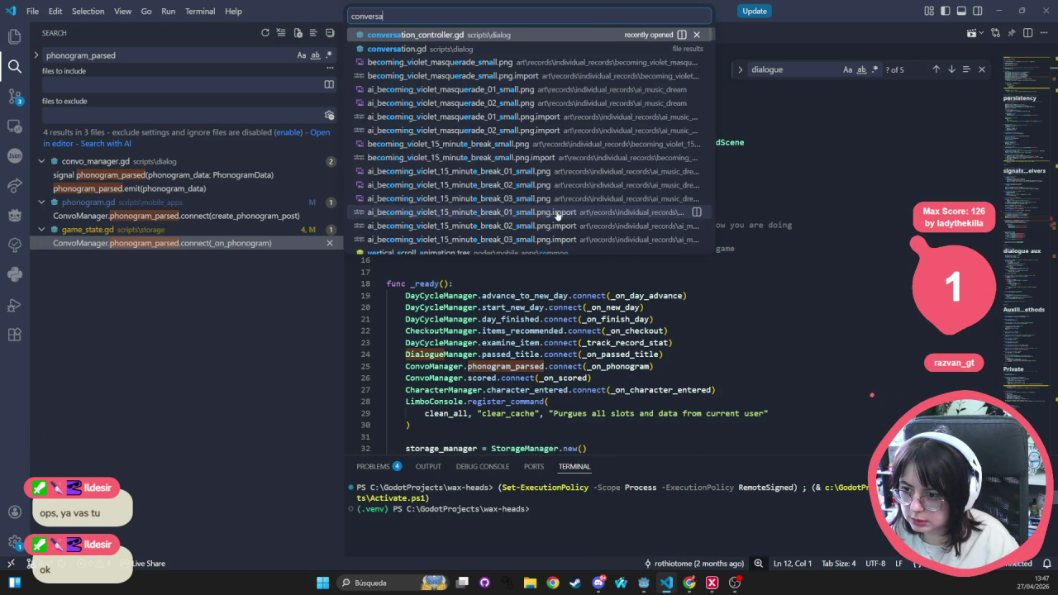
{"action": "key", "text": "Return"}
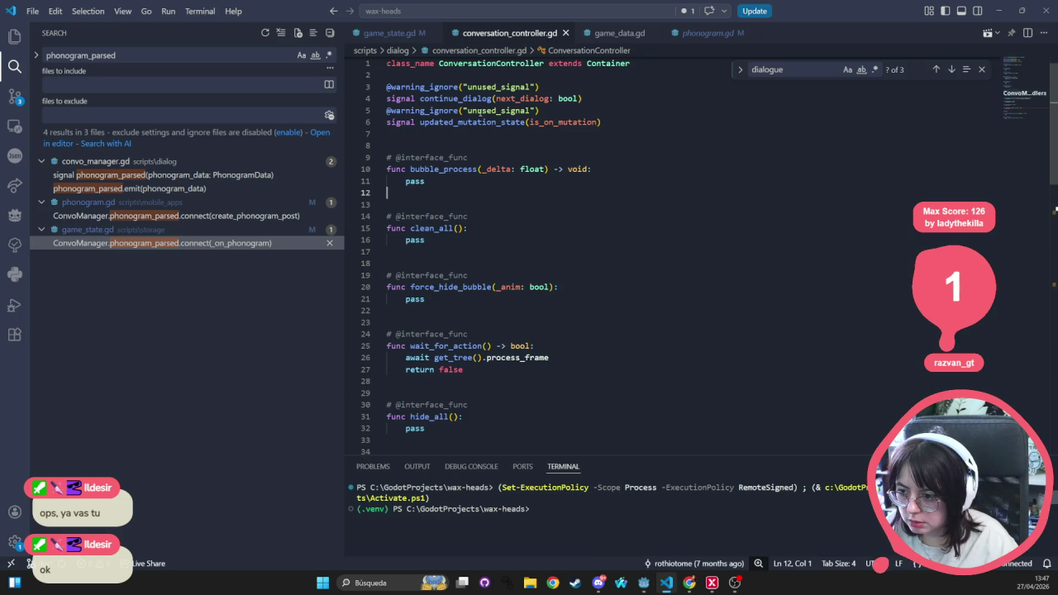
{"action": "key", "text": "ctrl+p"}
{"action": "type", "text": "dialogue_c"}
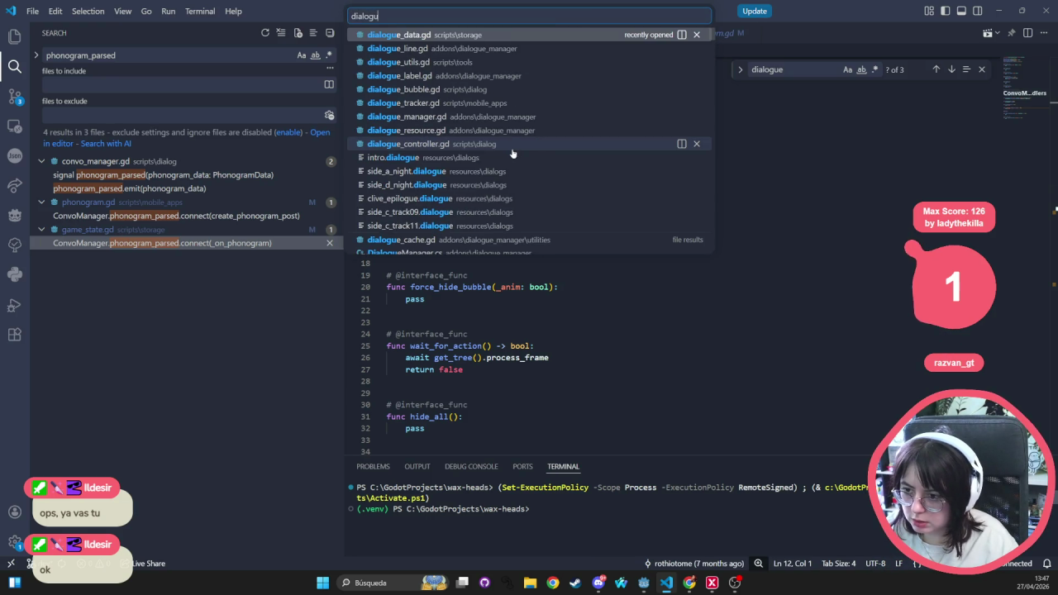
{"action": "key", "text": "Return"}
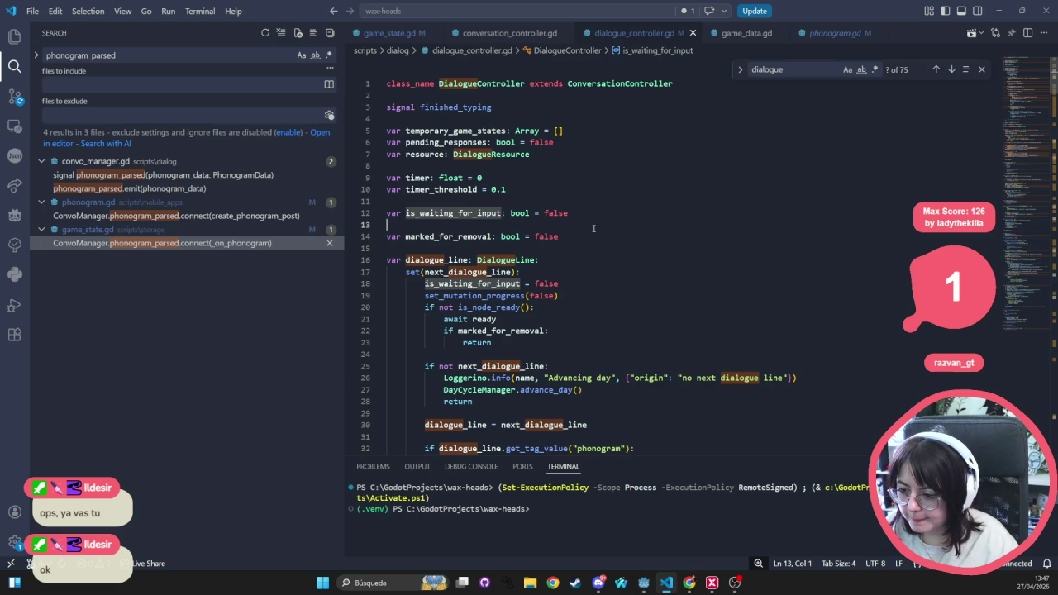
{"action": "left_click", "coordinate": [593, 228]}
{"action": "key", "text": "ctrl+f"}
{"action": "type", "text": "parse"}
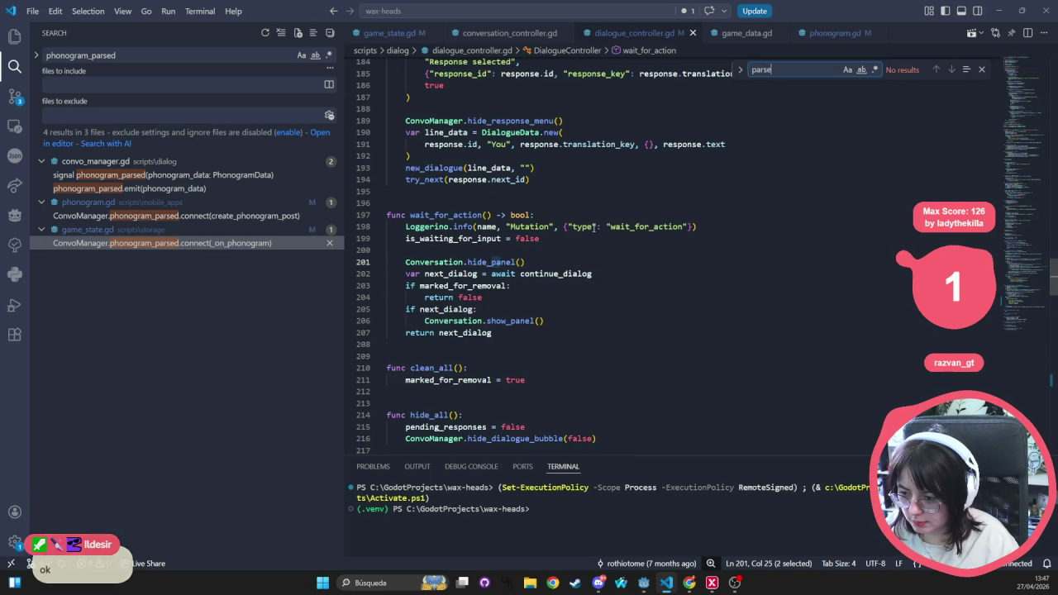
{"action": "key", "text": "BackSpace"}
{"action": "key", "text": "BackSpace"}
{"action": "type", "text": "phonogram"}
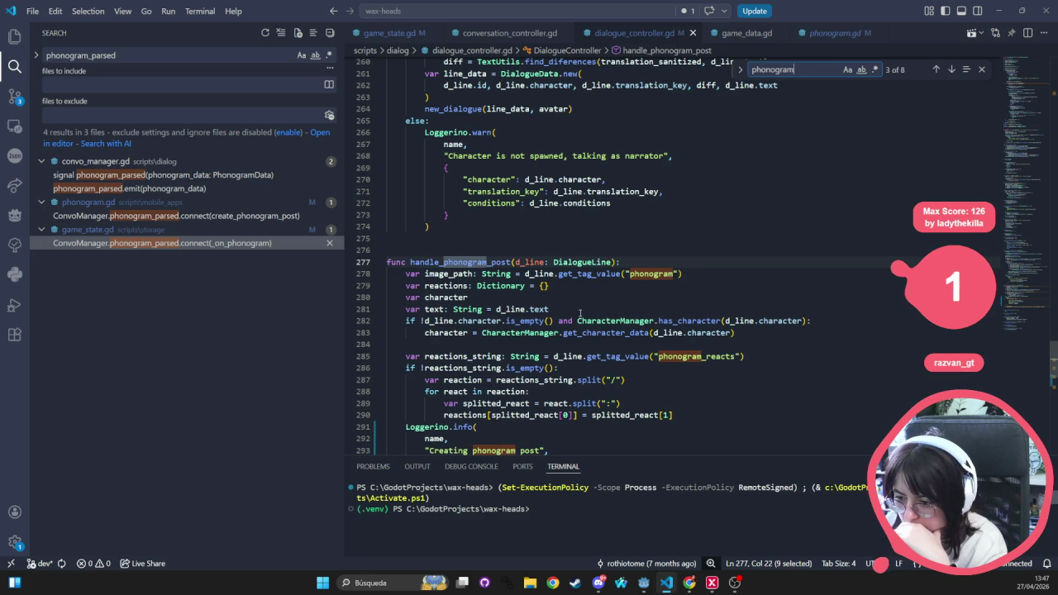
- Check line 281's d_line.text and the translation_key field in the DialogueLine class
{"action": "double_click", "coordinate": [440, 308]}
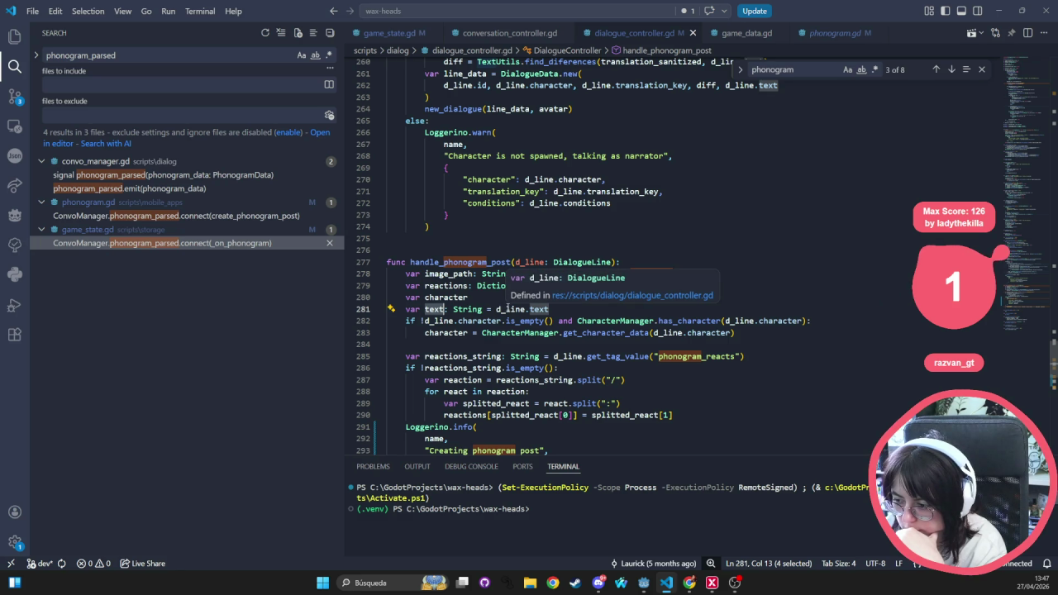
{"action": "left_click", "coordinate": [563, 307]}
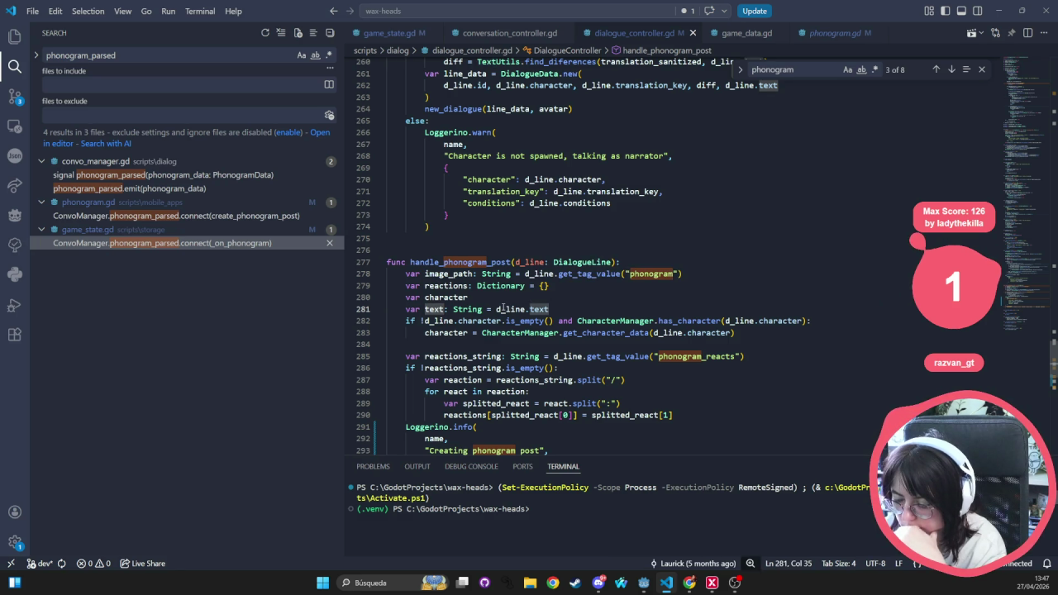
{"action": "left_click", "coordinate": [586, 262], "text": "ctrl"}
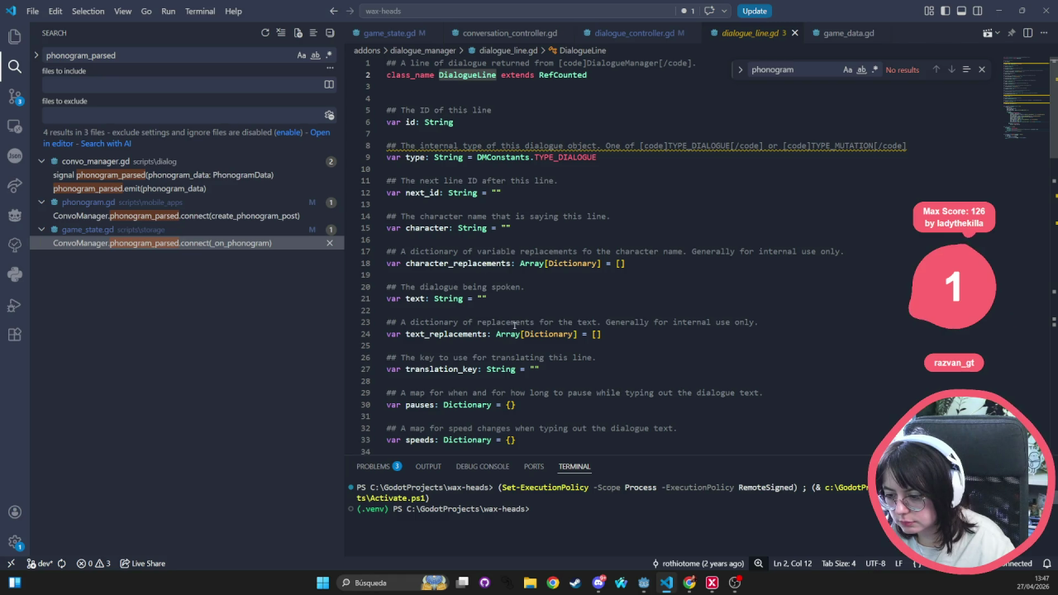
{"action": "left_click", "coordinate": [446, 369]}
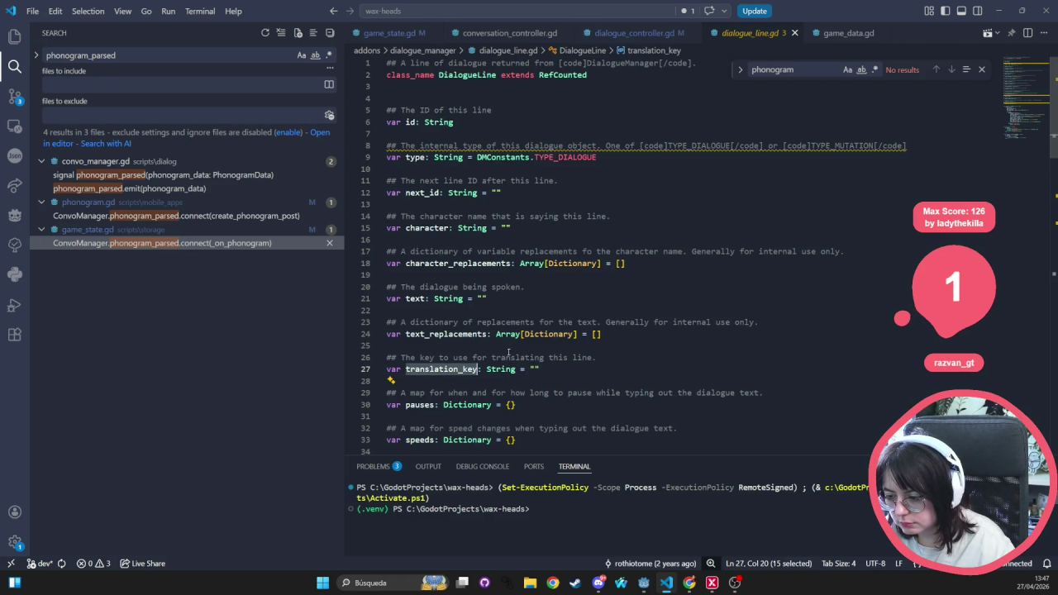
{"action": "left_click", "coordinate": [794, 33]}
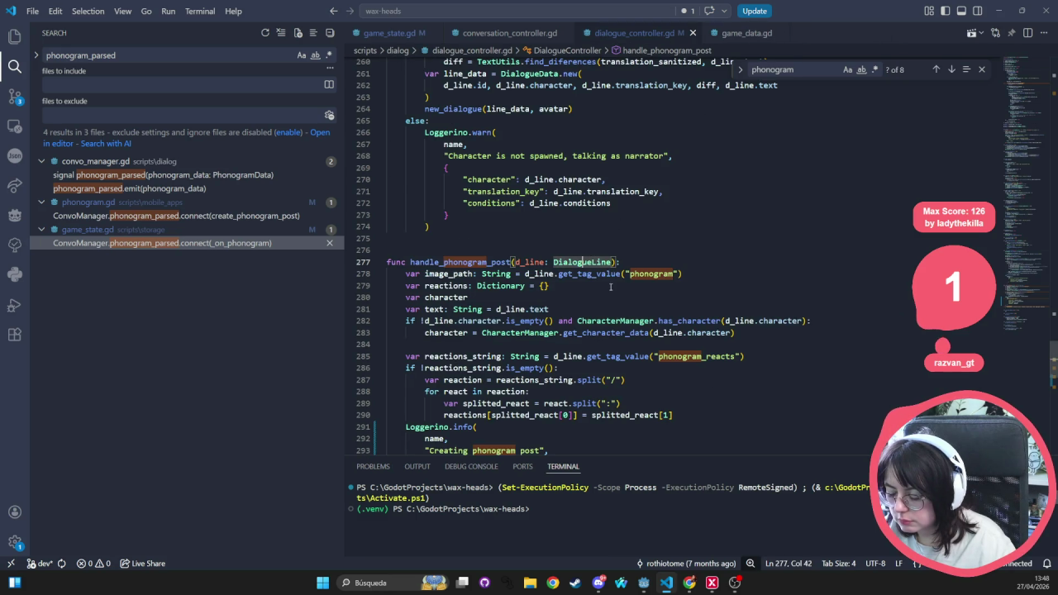
- Change d_line.text to d_line.translation_key on line 281, save, and run the project in Godot
{"action": "double_click", "coordinate": [531, 308]}
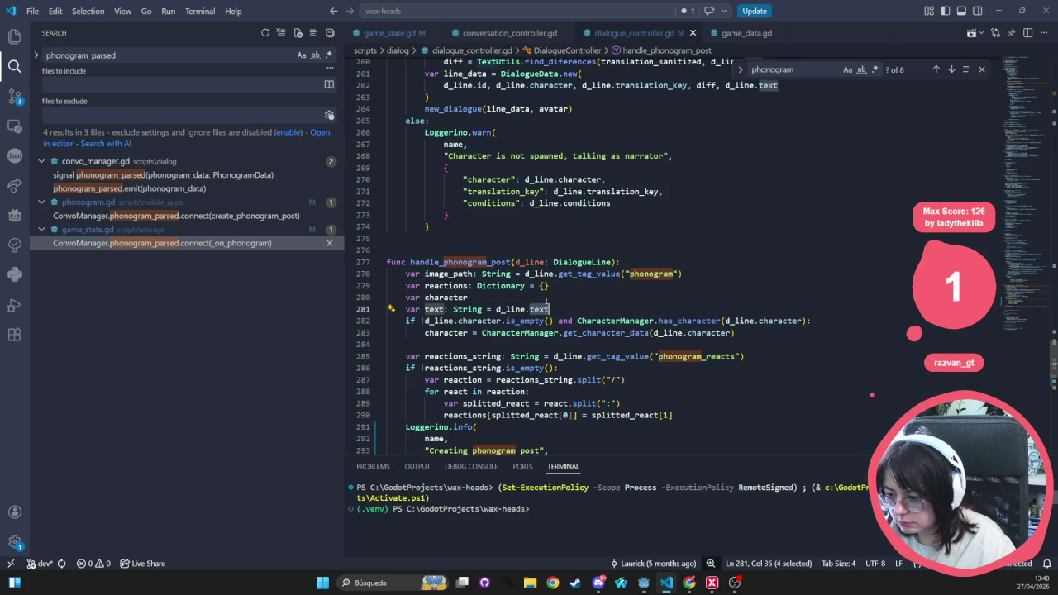
{"action": "type", "text": "translation_key"}
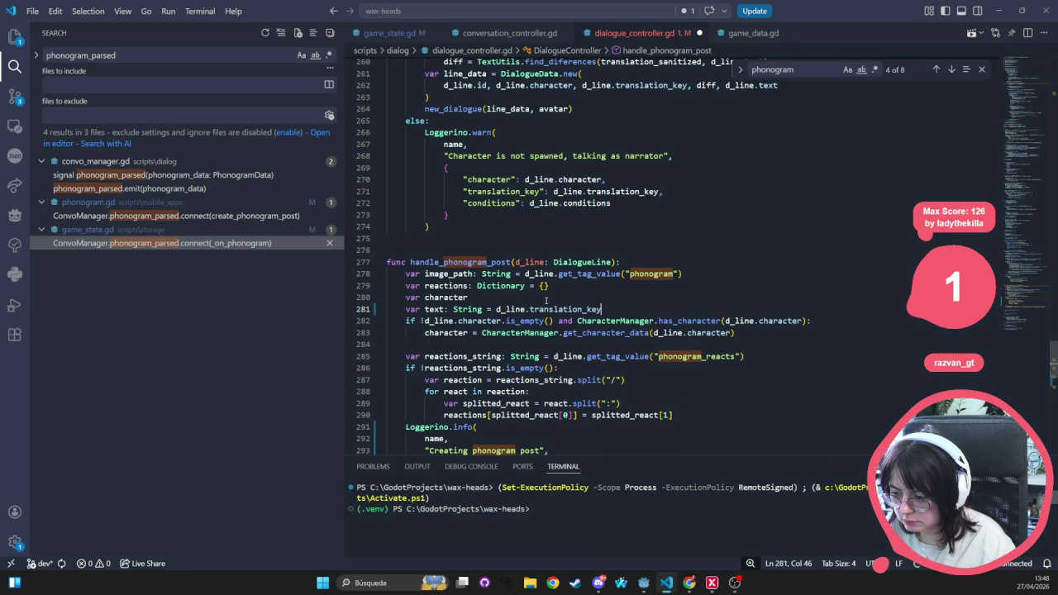
{"action": "key", "text": "Up"}
{"action": "key", "text": "Up"}
{"action": "key", "text": "Up"}
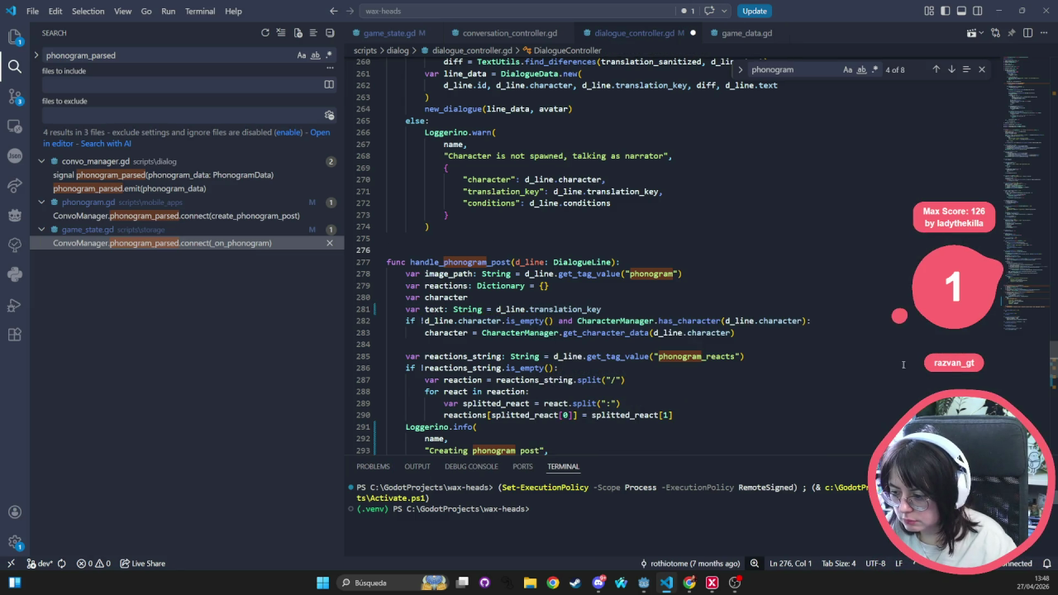
{"action": "key", "text": "alt+Tab"}
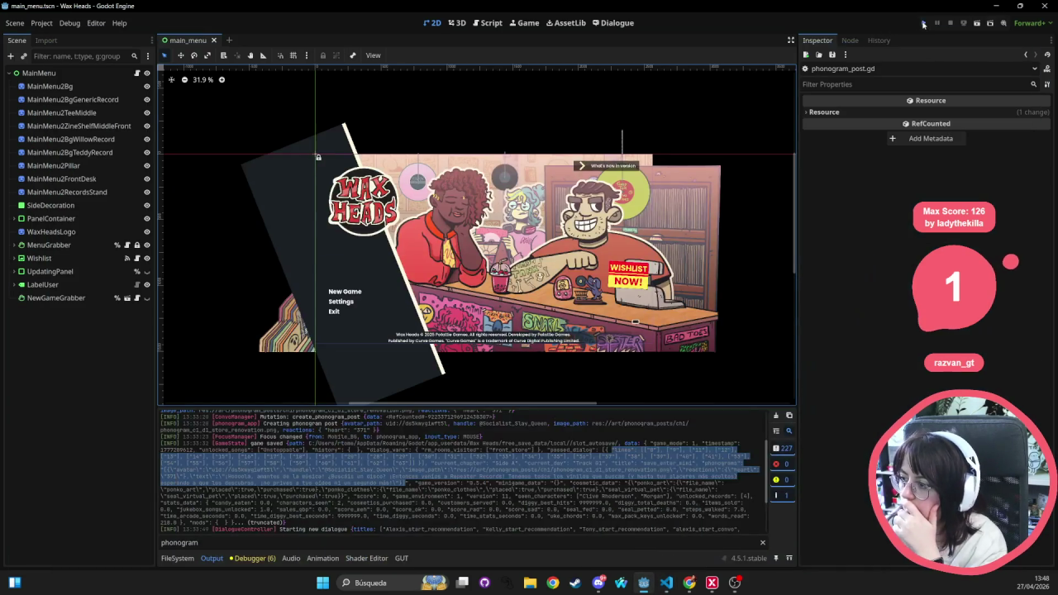
{"action": "left_click", "coordinate": [923, 23]}
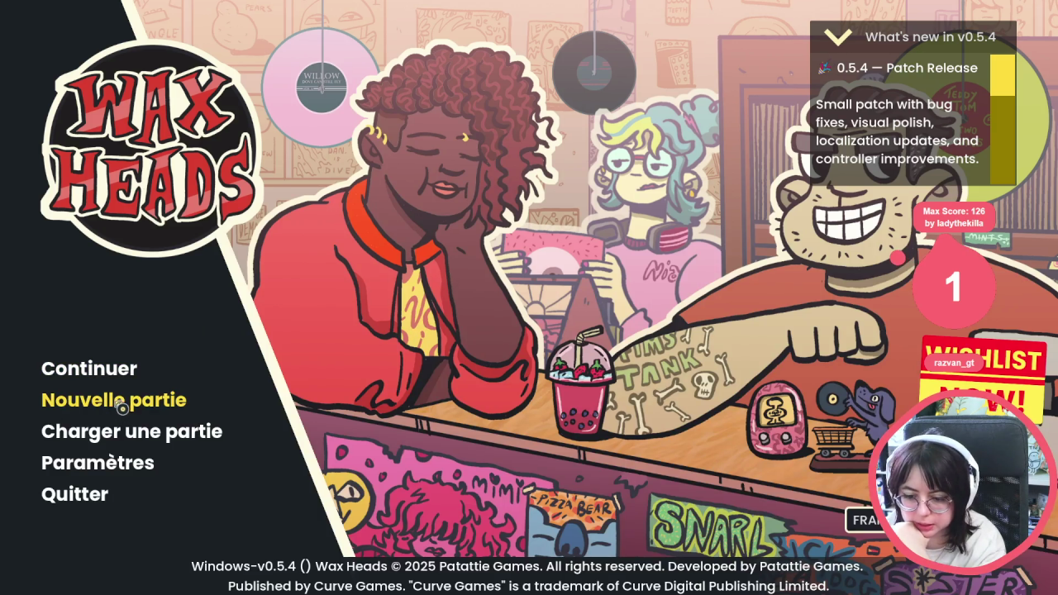
- Start a new game, leave Morgan's break room, view the Phonogram feed's raw-key caption, then stop with F8
{"action": "left_click", "coordinate": [121, 408]}
{"action": "left_click", "coordinate": [442, 392]}
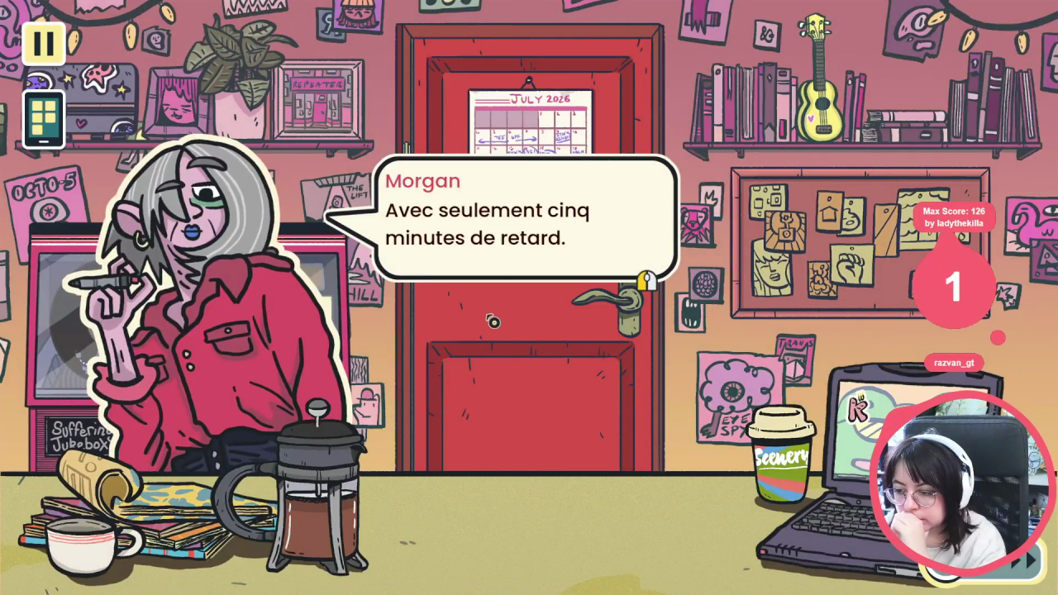
{"action": "left_click", "coordinate": [493, 319]}
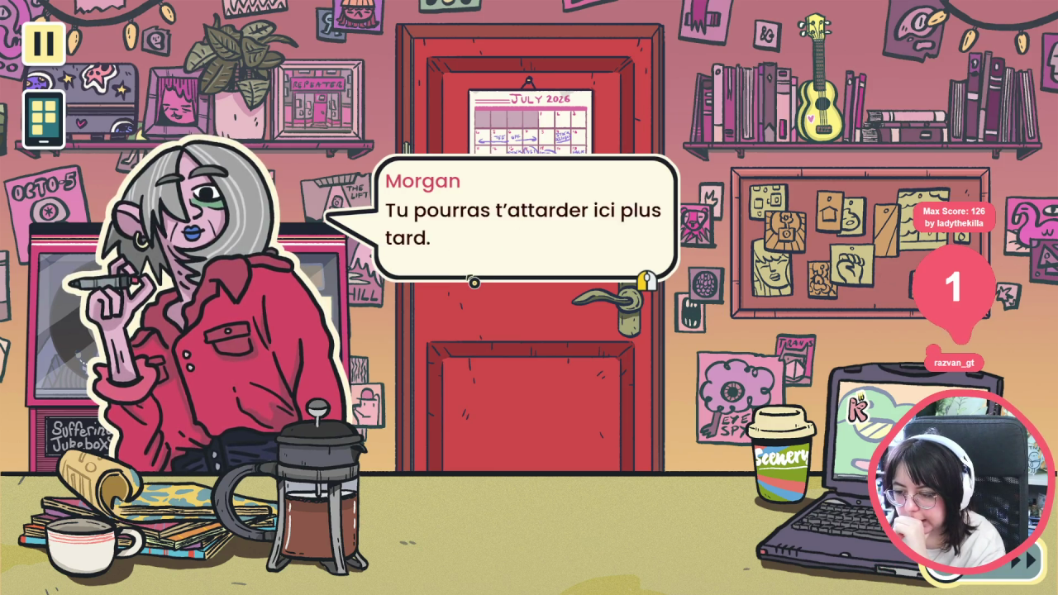
{"action": "left_click", "coordinate": [418, 302]}
{"action": "left_click", "coordinate": [420, 312]}
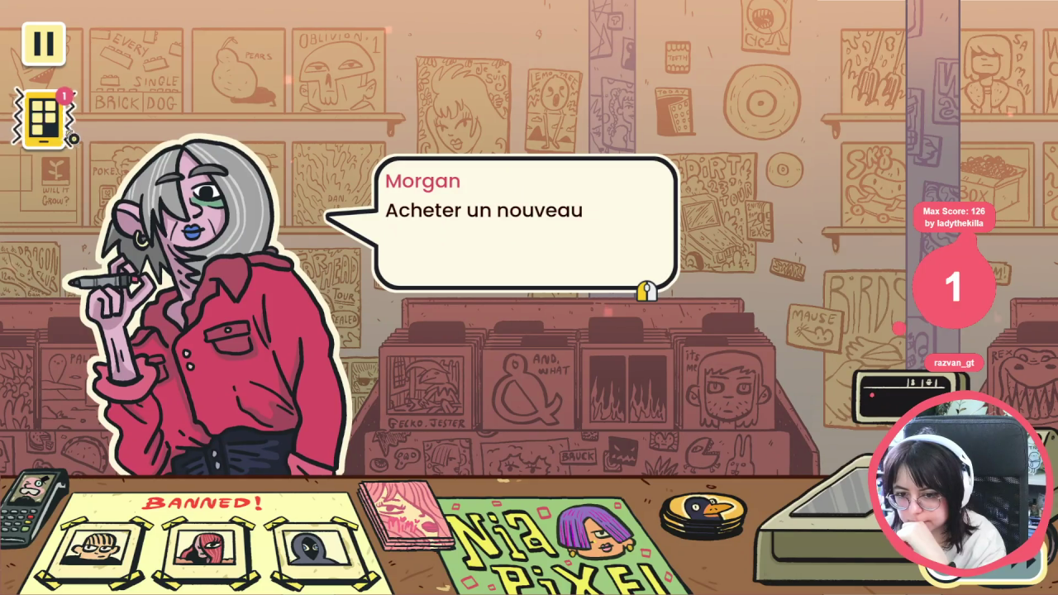
{"action": "key", "text": "Tab"}
{"action": "left_click", "coordinate": [368, 184]}
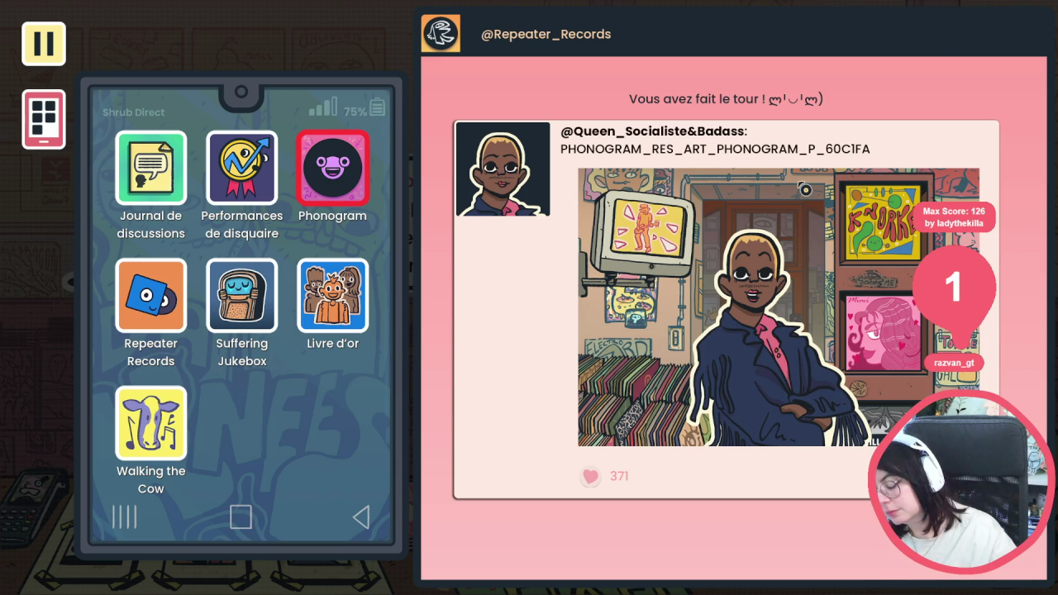
{"action": "key", "text": "F8"}
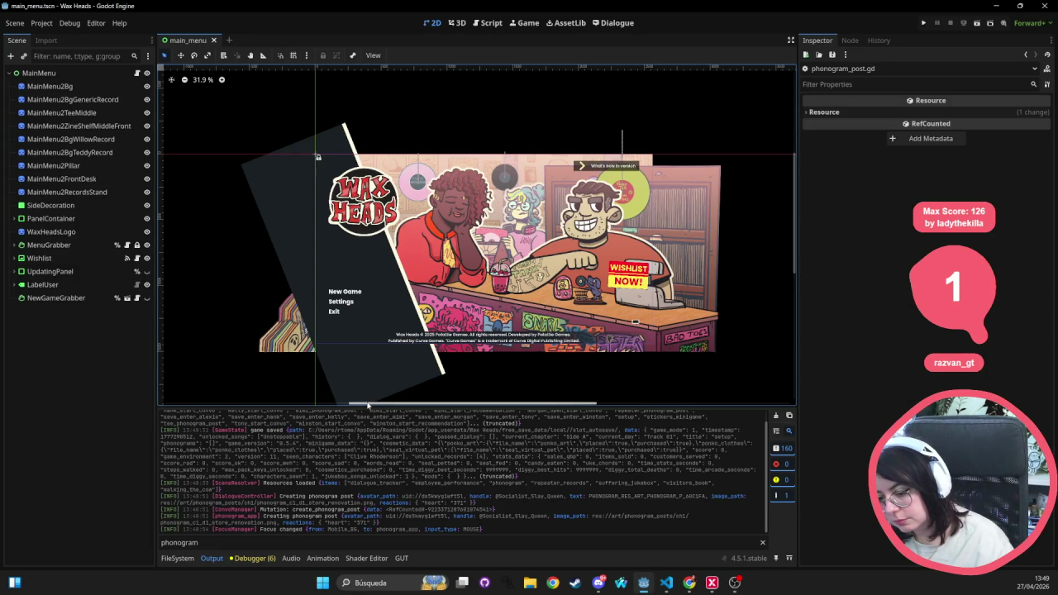
- Enlarge Godot's output log and review handle_phonogram_post's translation_key line in VS Code
{"action": "left_click_drag", "start_coordinate": [381, 344], "coordinate": [382, 265]}
{"action": "left_click", "coordinate": [666, 582]}
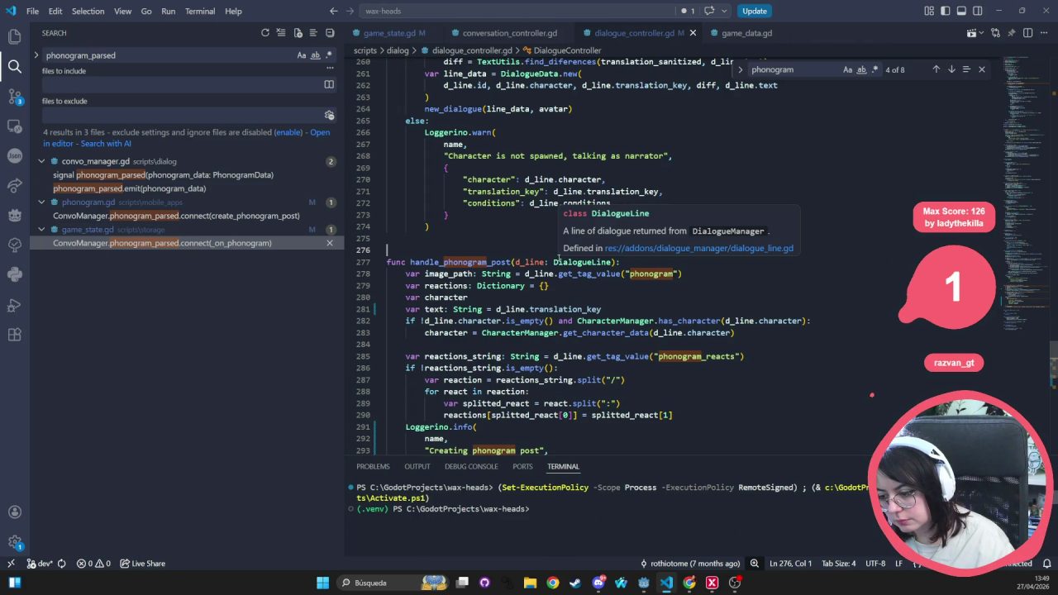
{"action": "double_click", "coordinate": [565, 310]}
{"action": "double_click", "coordinate": [474, 262]}
{"action": "key", "text": "alt+Tab"}
{"action": "left_click", "coordinate": [474, 250]}
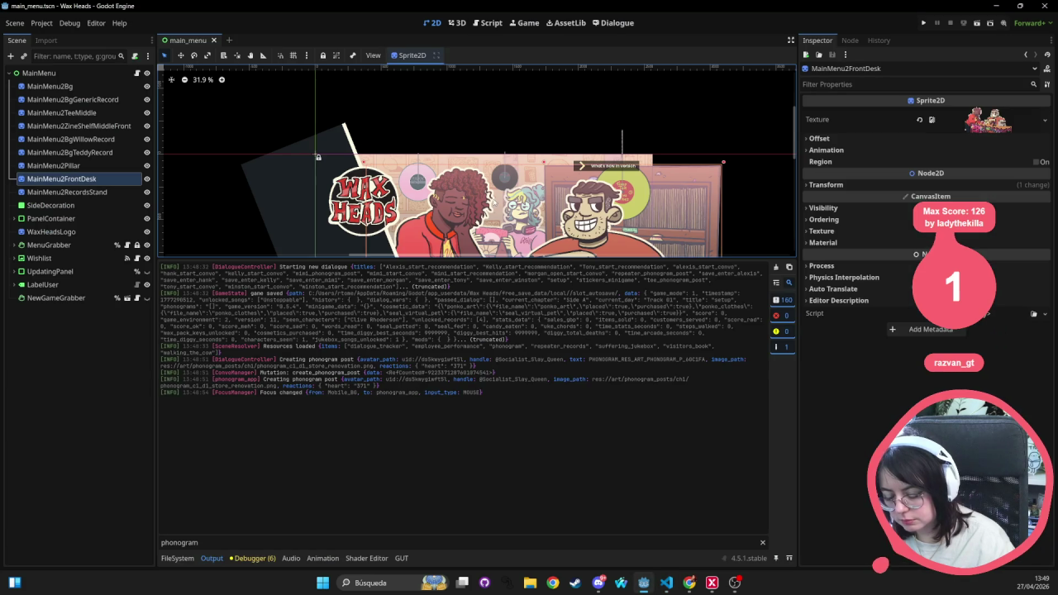
- Find handle_phonogram_post's definition at line 277, set a breakpoint on line 278, save and run
{"action": "key", "text": "ctrl+shift+f"}
{"action": "type", "text": "handle_phono"}
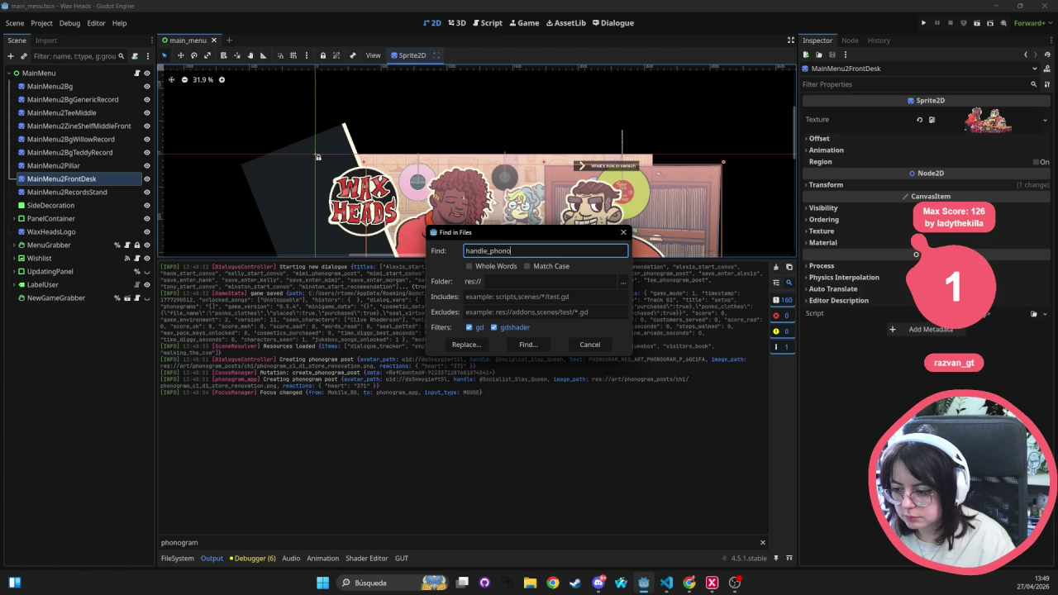
{"action": "type", "text": "gram_post"}
{"action": "key", "text": "Return"}
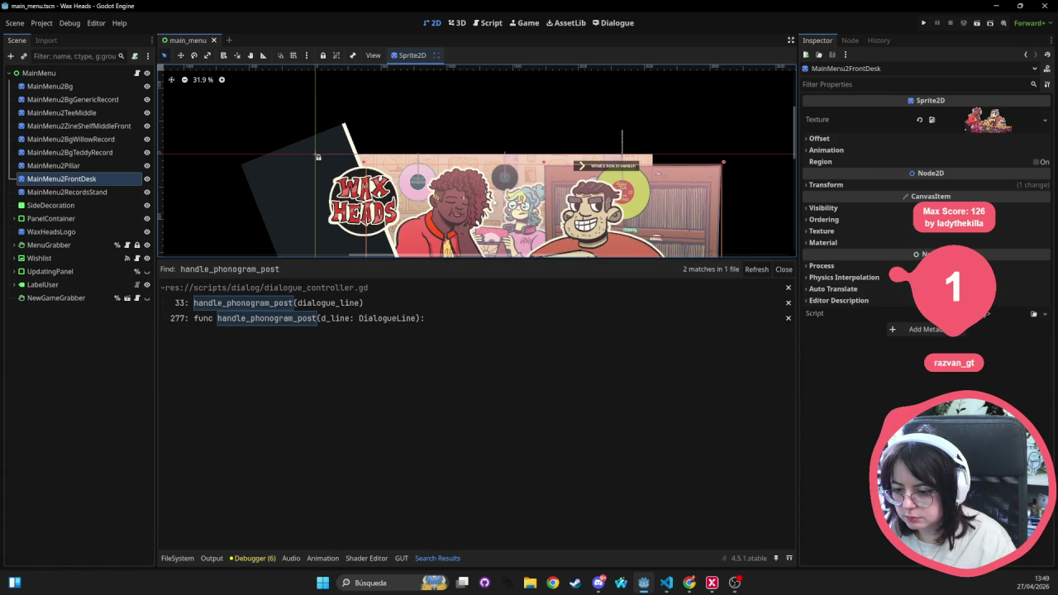
{"action": "left_click", "coordinate": [338, 305]}
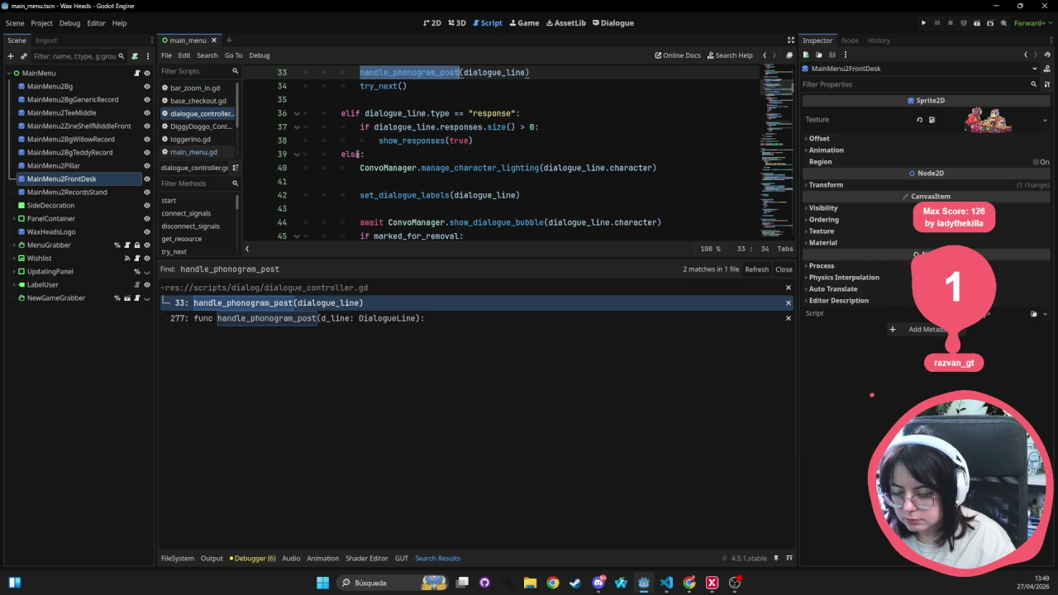
{"action": "left_click", "coordinate": [360, 318]}
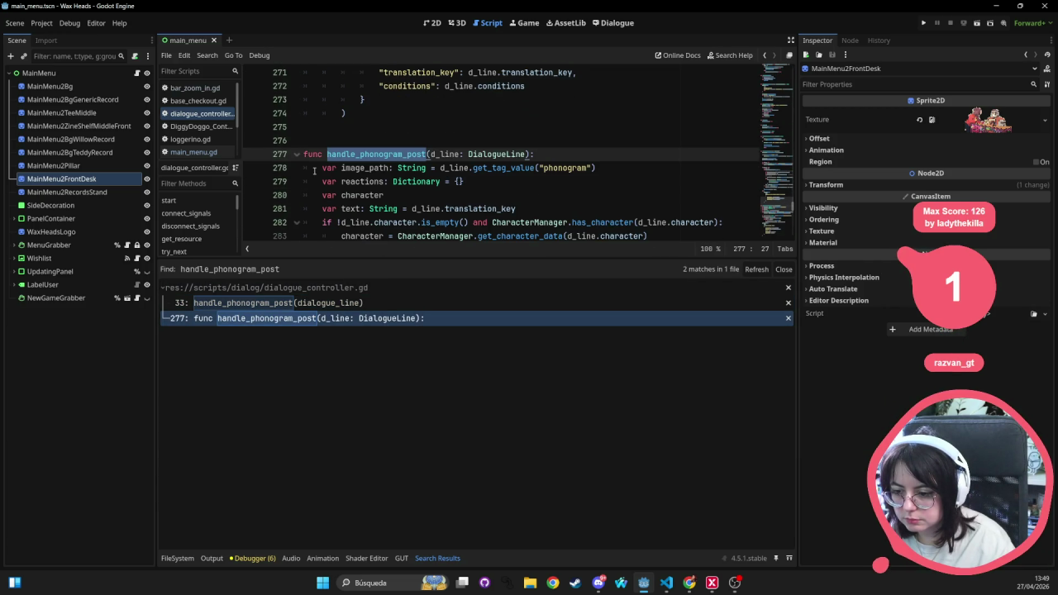
{"action": "left_click", "coordinate": [460, 181]}
{"action": "key", "text": "ctrl+s"}
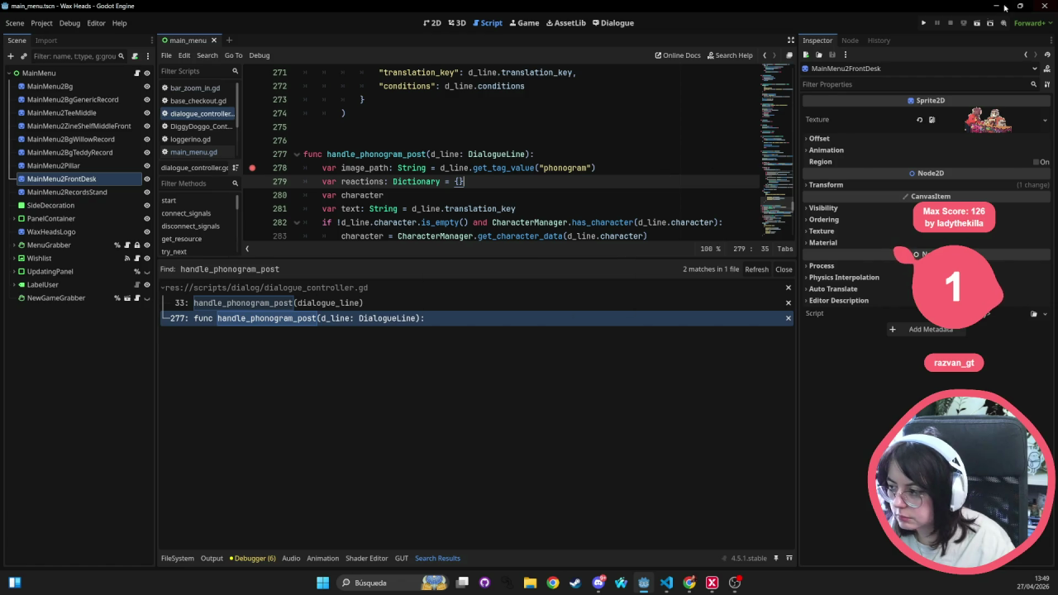
{"action": "left_click", "coordinate": [924, 18]}
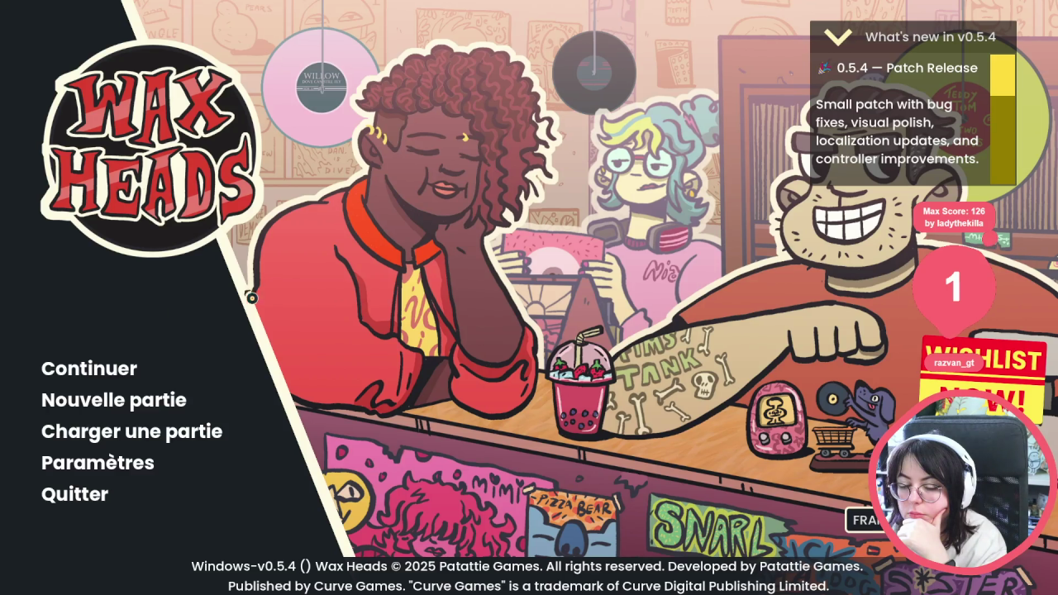
- Start a new game, answer Morgan 'Ne me vire pas !', click through her lines and exit the break room
{"action": "left_click", "coordinate": [97, 397]}
{"action": "left_click", "coordinate": [454, 340]}
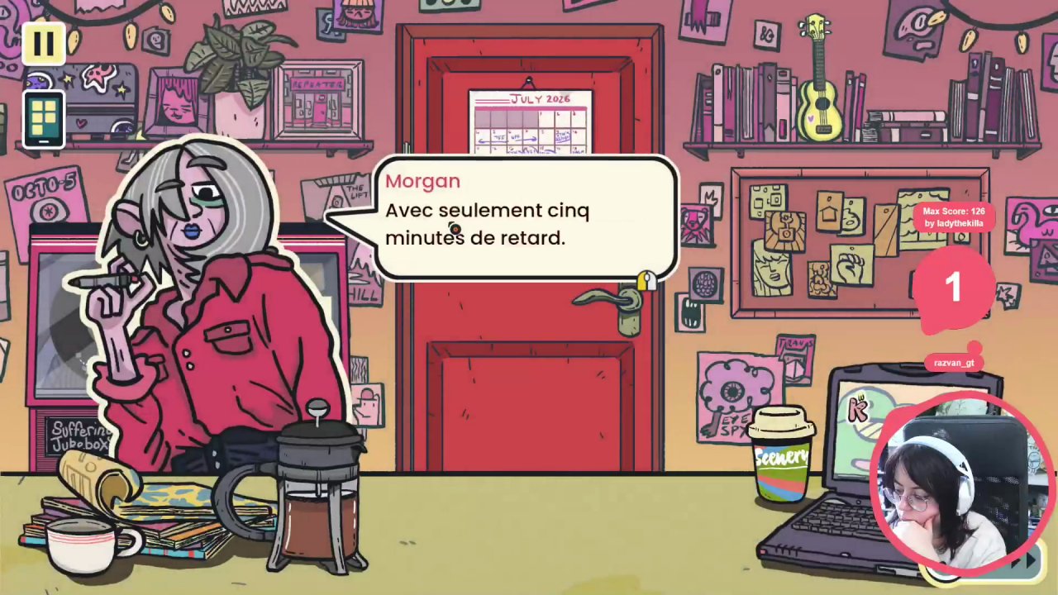
{"action": "left_click", "coordinate": [454, 228]}
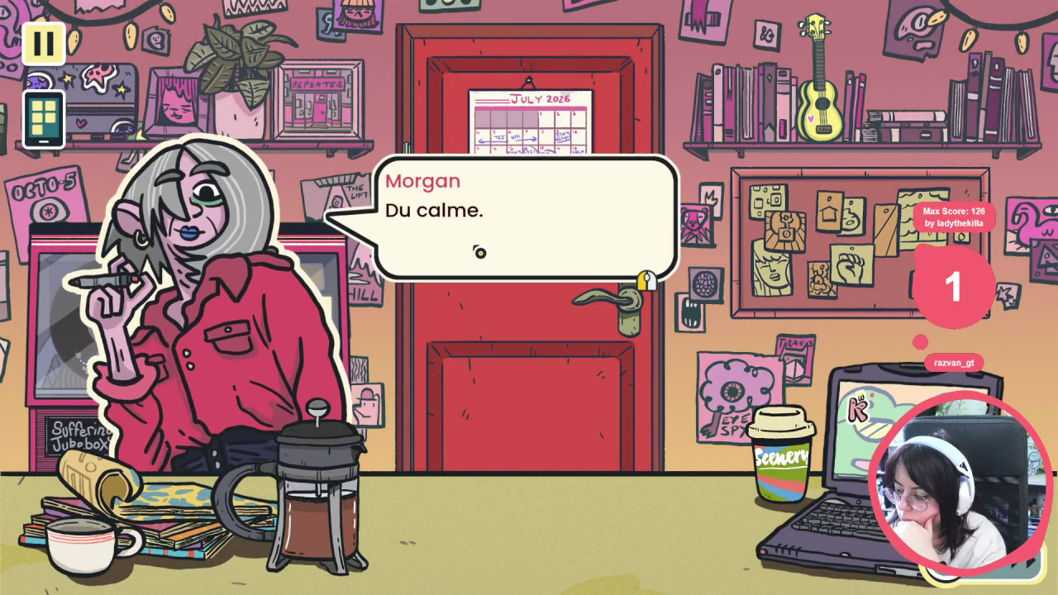
{"action": "left_click", "coordinate": [479, 252]}
{"action": "left_click", "coordinate": [474, 248]}
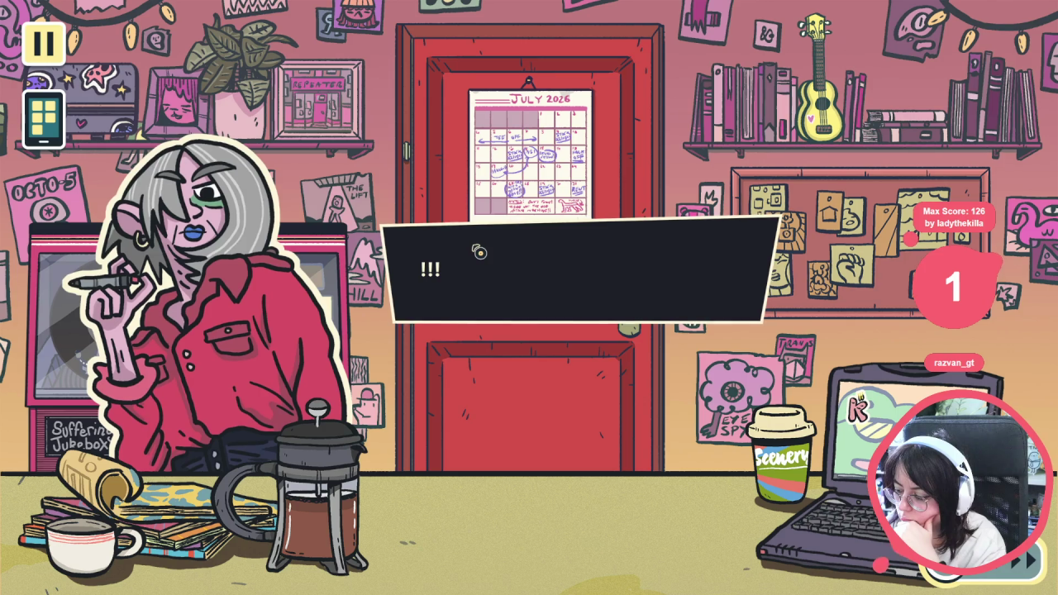
{"action": "left_click", "coordinate": [475, 248]}
{"action": "left_click", "coordinate": [476, 257]}
{"action": "left_click", "coordinate": [475, 257]}
{"action": "left_click", "coordinate": [475, 257]}
{"action": "left_click", "coordinate": [475, 257]}
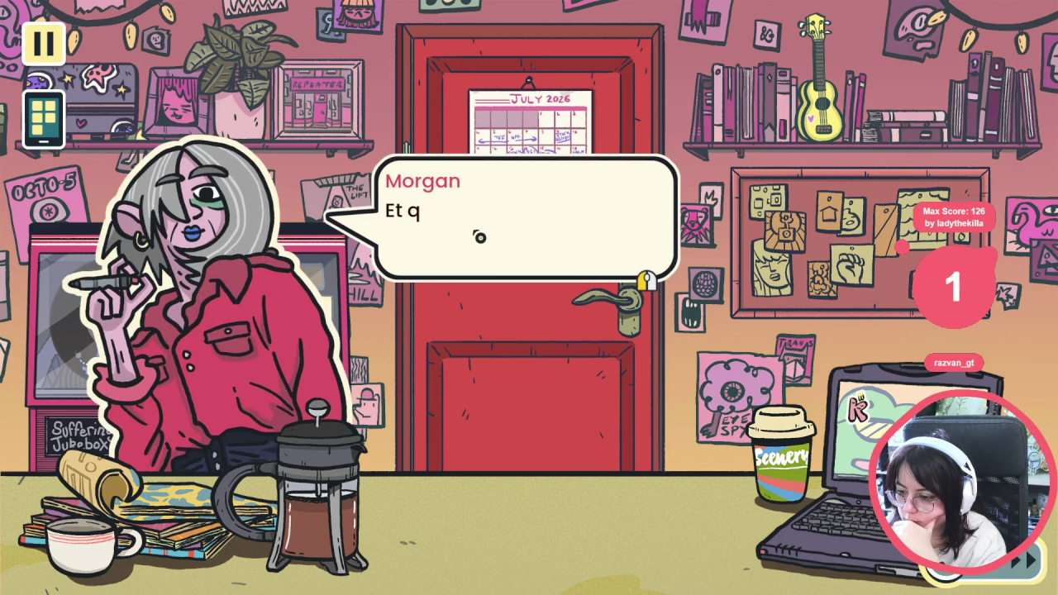
{"action": "left_click", "coordinate": [479, 237]}
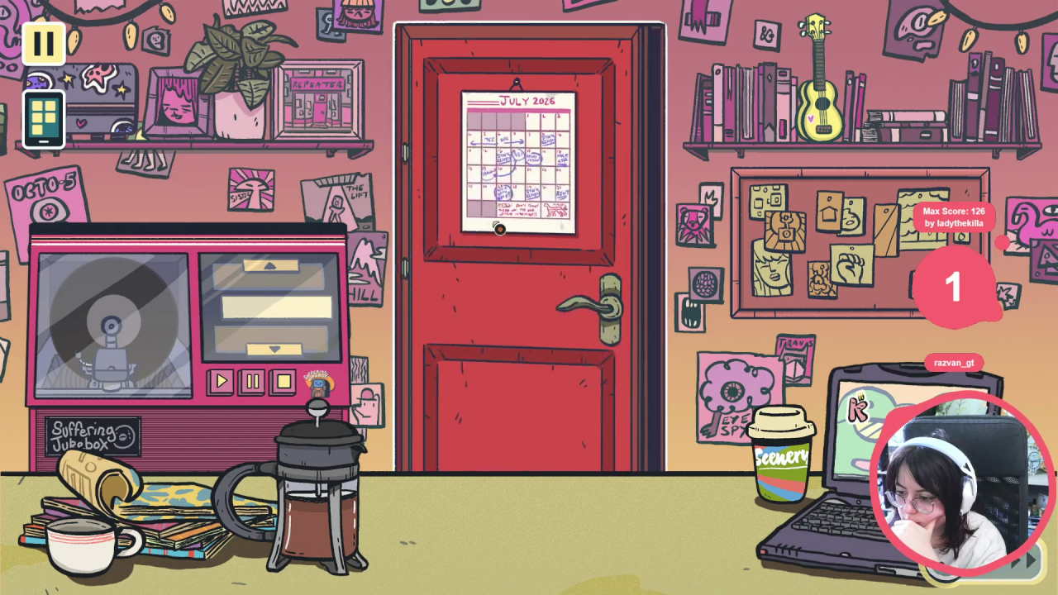
{"action": "left_click", "coordinate": [442, 330]}
{"action": "left_click", "coordinate": [443, 329]}
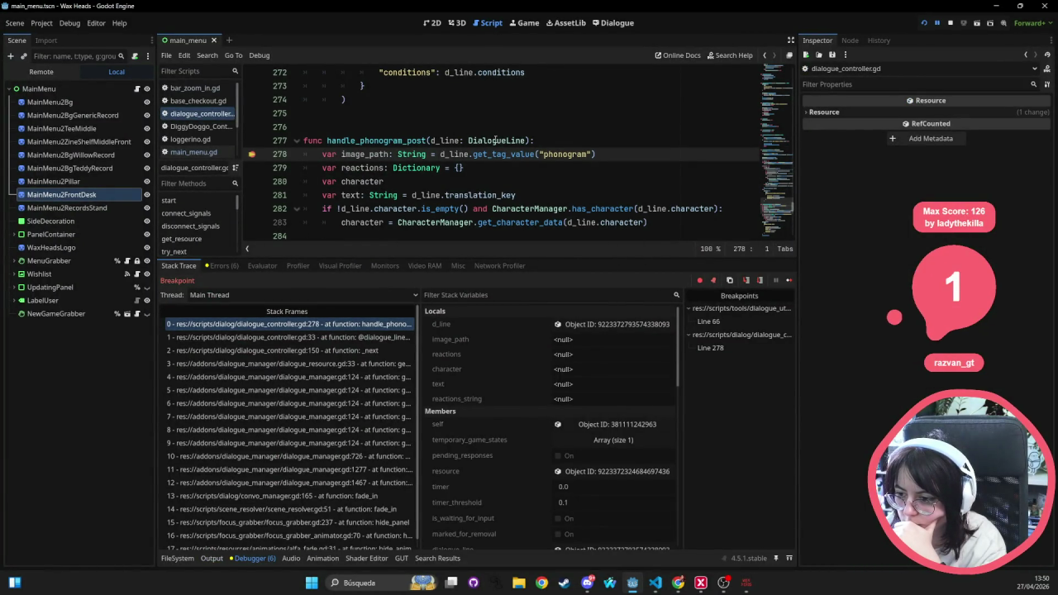
- Inspect the paused d_line in a widened Inspector and expand its two tags
{"action": "left_click", "coordinate": [603, 325]}
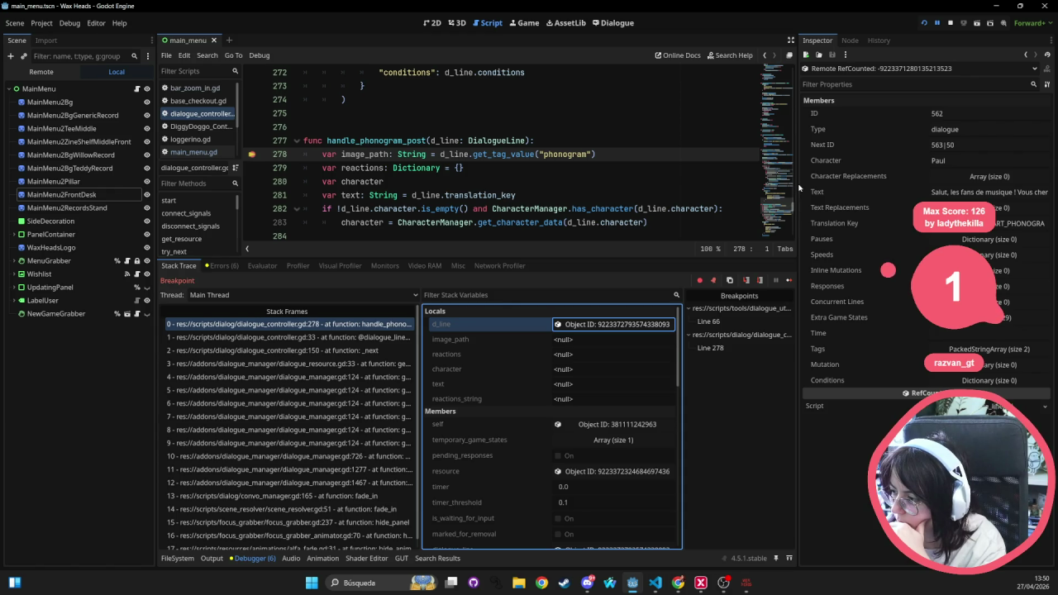
{"action": "left_click_drag", "start_coordinate": [795, 185], "coordinate": [576, 195]}
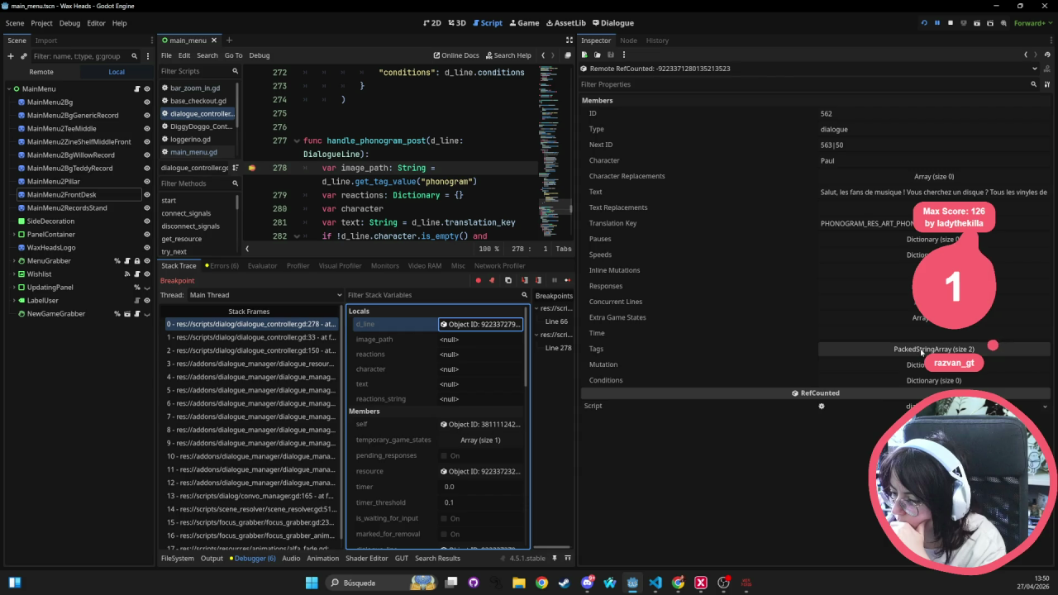
{"action": "left_click", "coordinate": [922, 349]}
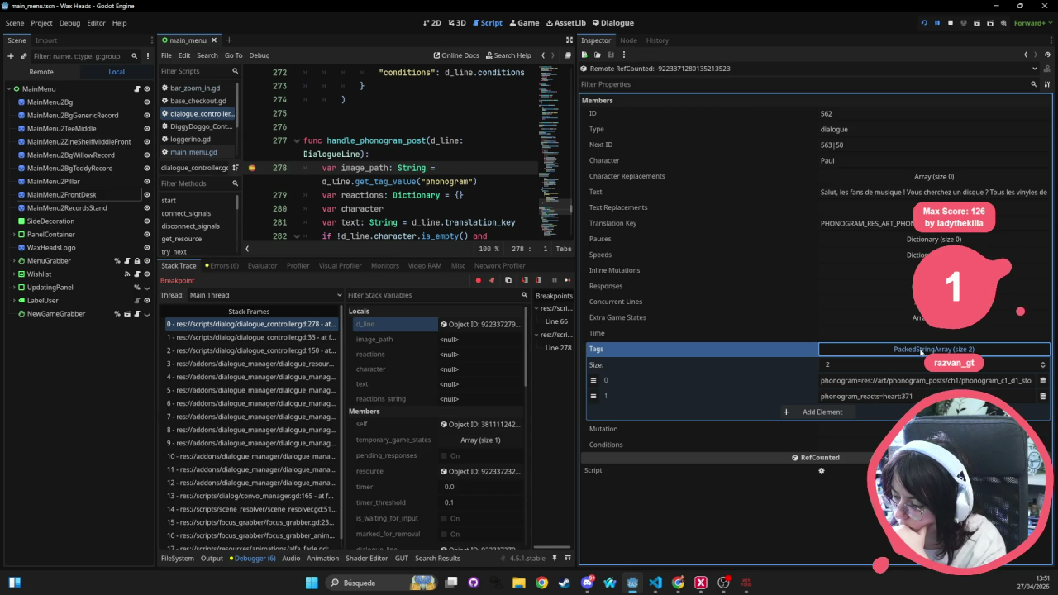
{"action": "left_click", "coordinate": [920, 349]}
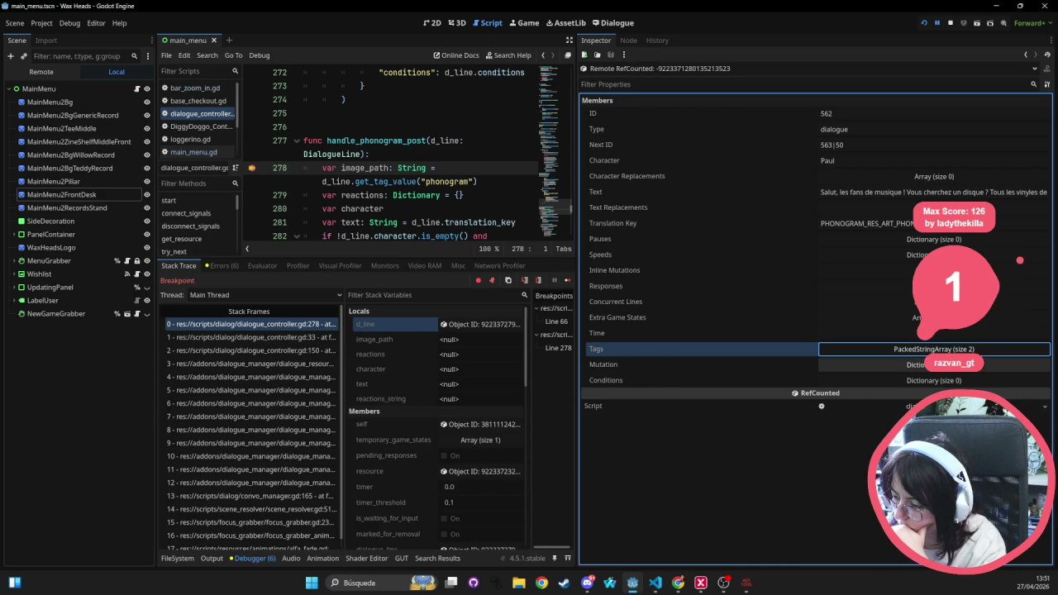
- Copy d_line's Next ID value 563|50 and narrow the Inspector again
{"action": "double_click", "coordinate": [861, 130]}
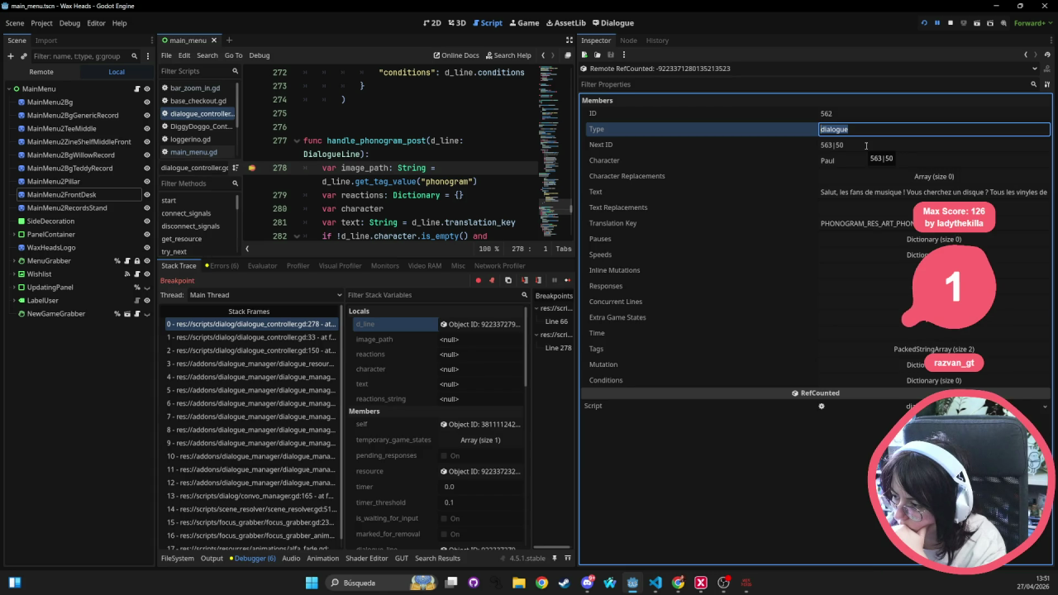
{"action": "double_click", "coordinate": [866, 145]}
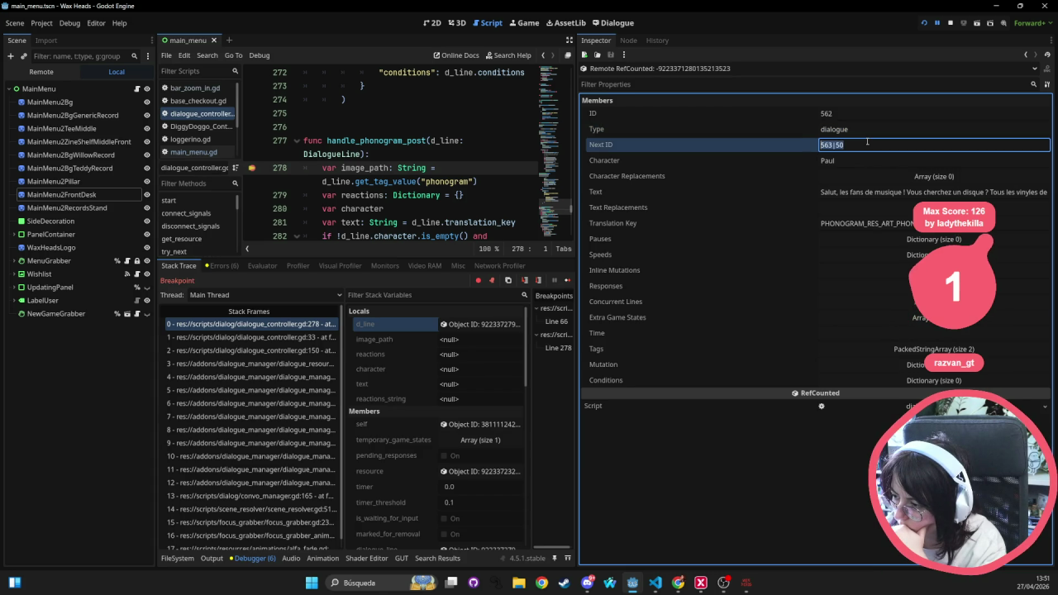
{"action": "right_click", "coordinate": [836, 146]}
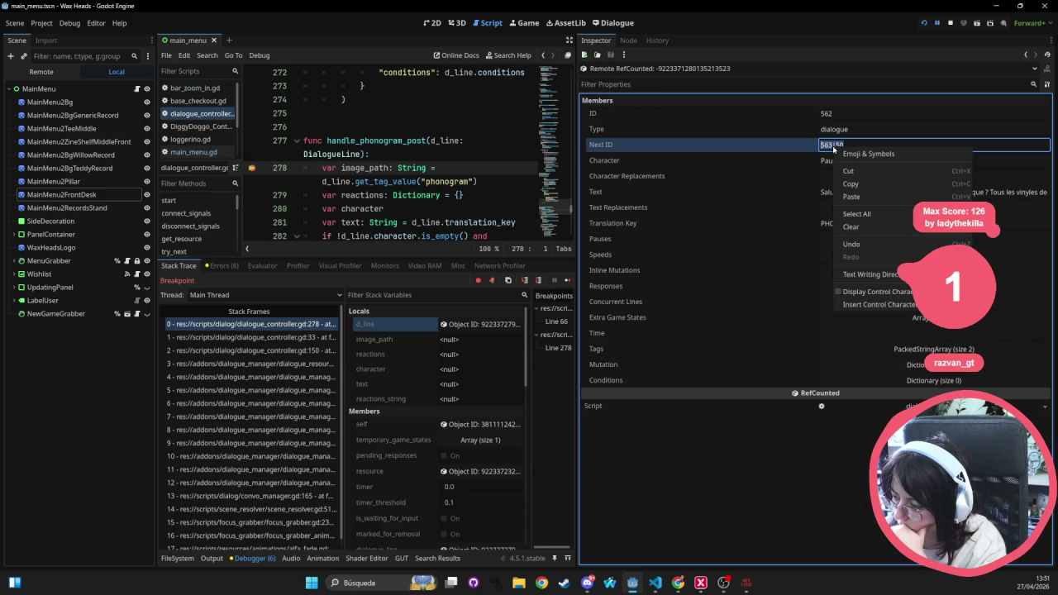
{"action": "left_click", "coordinate": [851, 184]}
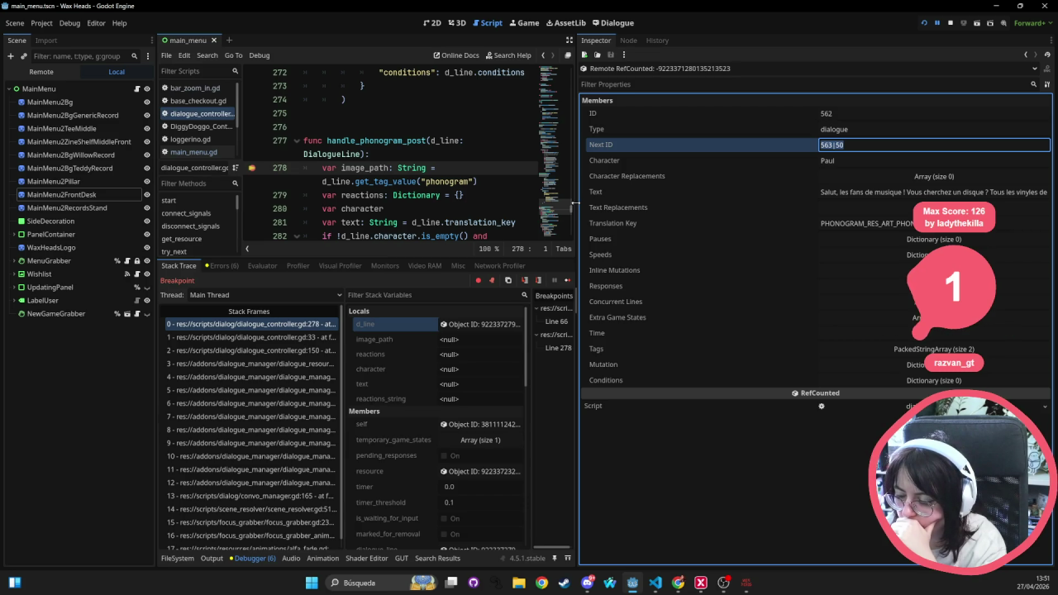
{"action": "left_click_drag", "start_coordinate": [574, 202], "coordinate": [700, 202]}
- Enlarge the script view and review handle_phonogram_post from line 277 through the PhonogramData creation
{"action": "scroll", "coordinate": [490, 187], "scroll_direction": "down", "scroll_amount": 5}
{"action": "scroll", "coordinate": [489, 187], "scroll_direction": "down", "scroll_amount": 5}
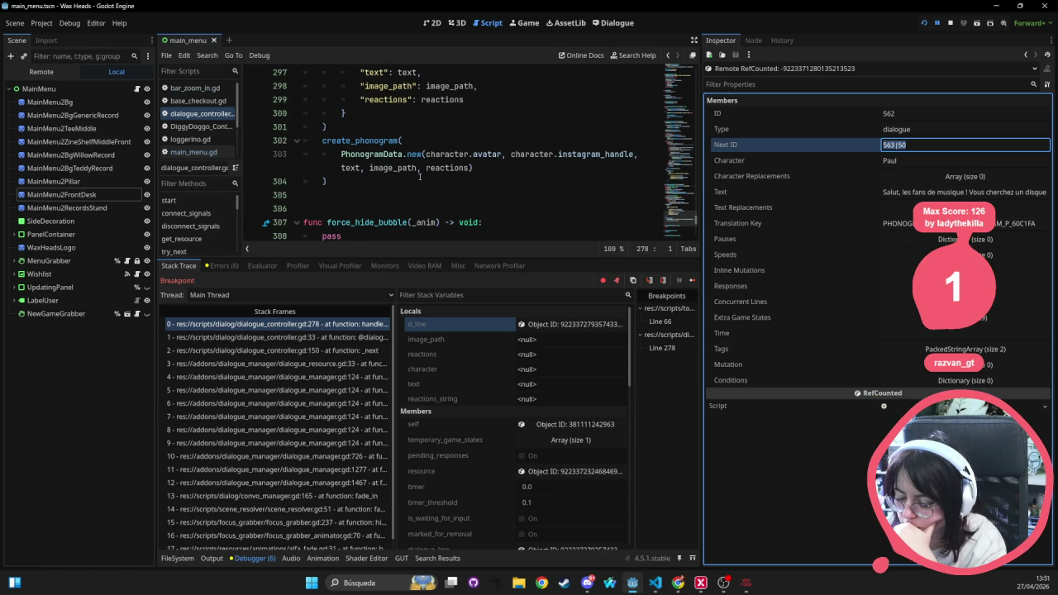
{"action": "scroll", "coordinate": [379, 147], "scroll_direction": "up", "scroll_amount": 8}
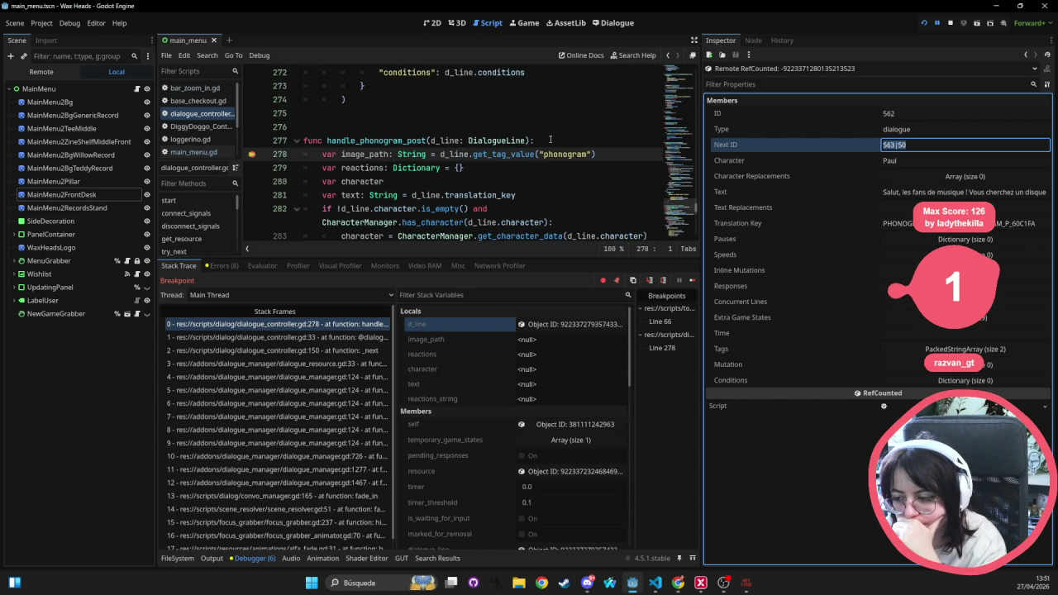
{"action": "left_click", "coordinate": [569, 141]}
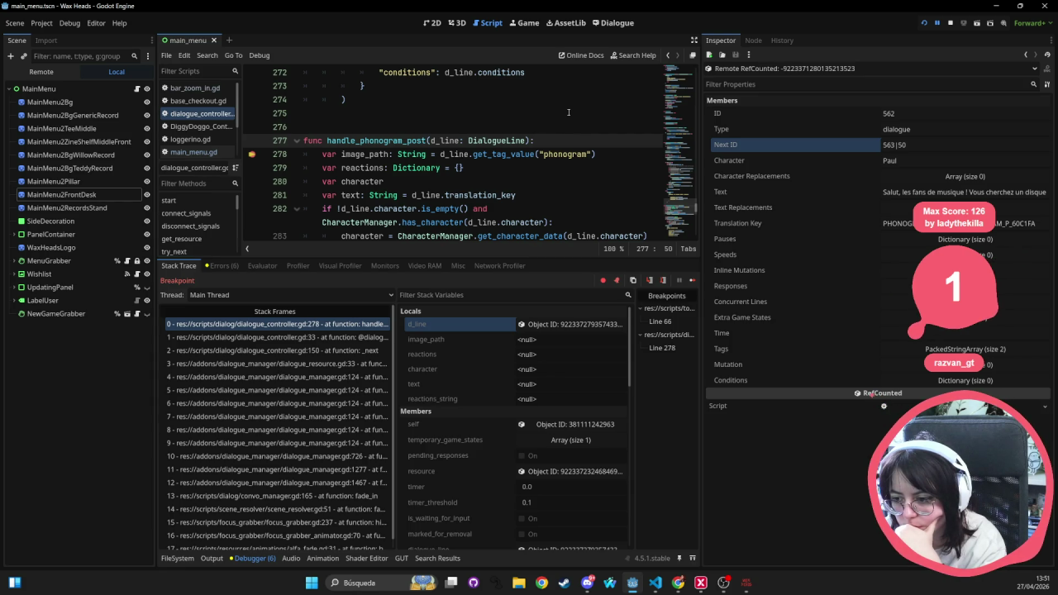
{"action": "scroll", "coordinate": [568, 112], "scroll_direction": "down", "scroll_amount": 2}
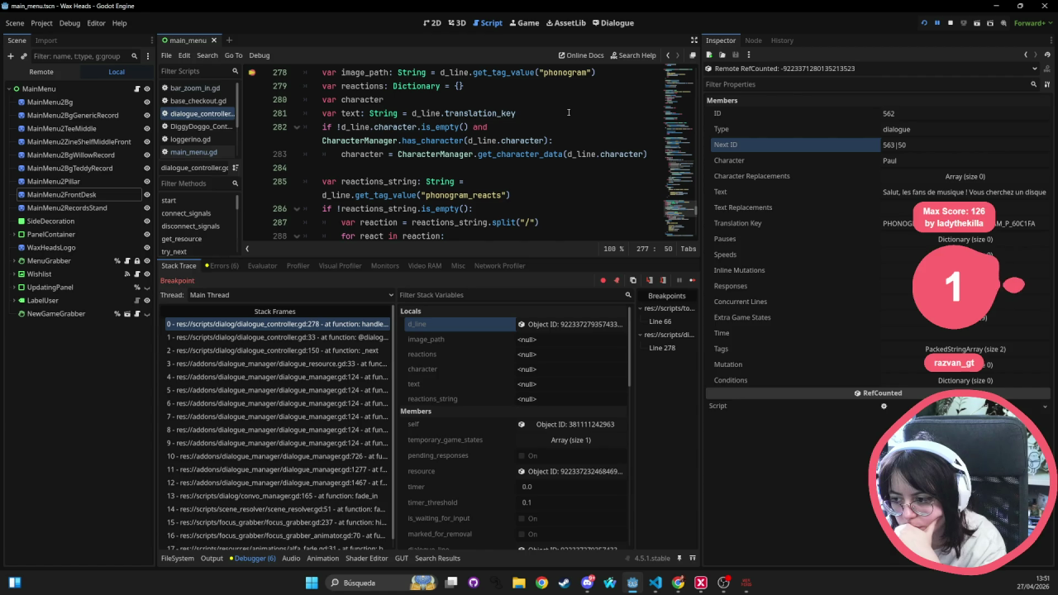
{"action": "left_click", "coordinate": [964, 192]}
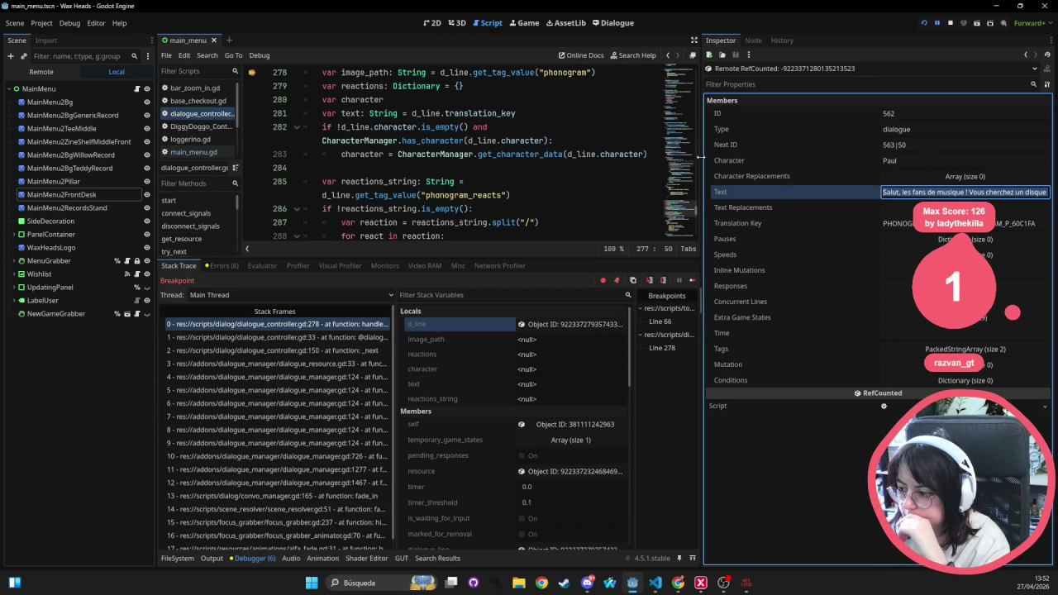
{"action": "left_click_drag", "start_coordinate": [699, 156], "coordinate": [836, 156]}
{"action": "left_click_drag", "start_coordinate": [563, 258], "coordinate": [544, 465]}
{"action": "left_click", "coordinate": [506, 184]}
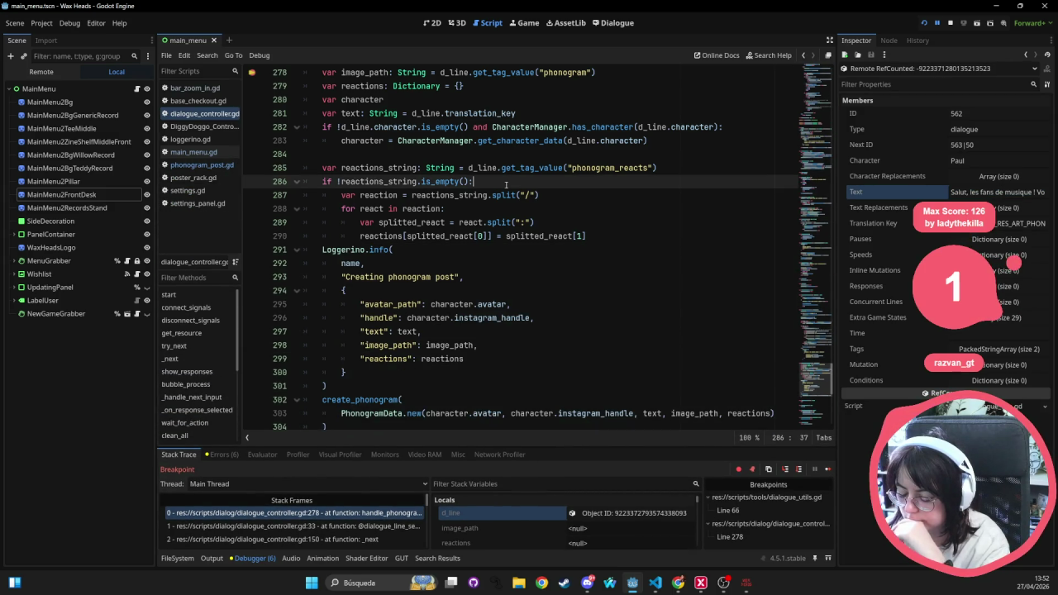
{"action": "key", "text": "shift+alt+o"}
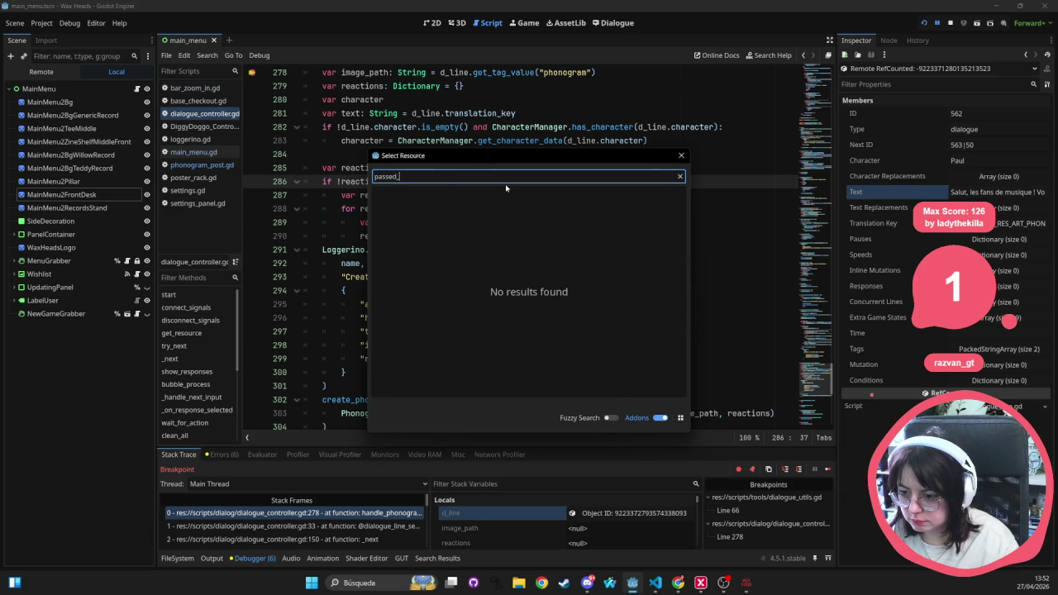
{"action": "type", "text": "dialogue"}
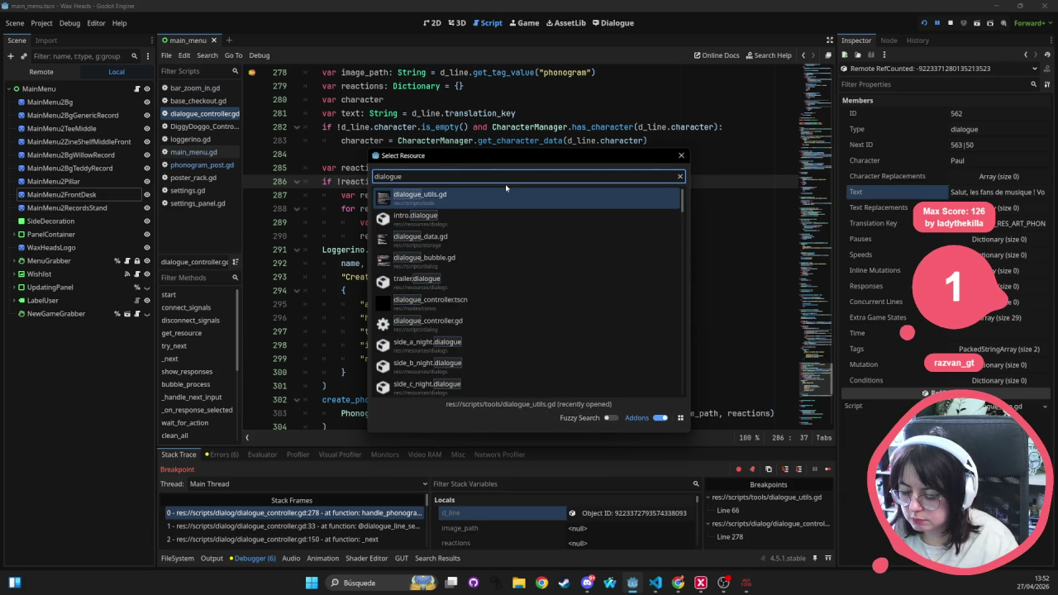
{"action": "key", "text": "Down"}
{"action": "key", "text": "Down"}
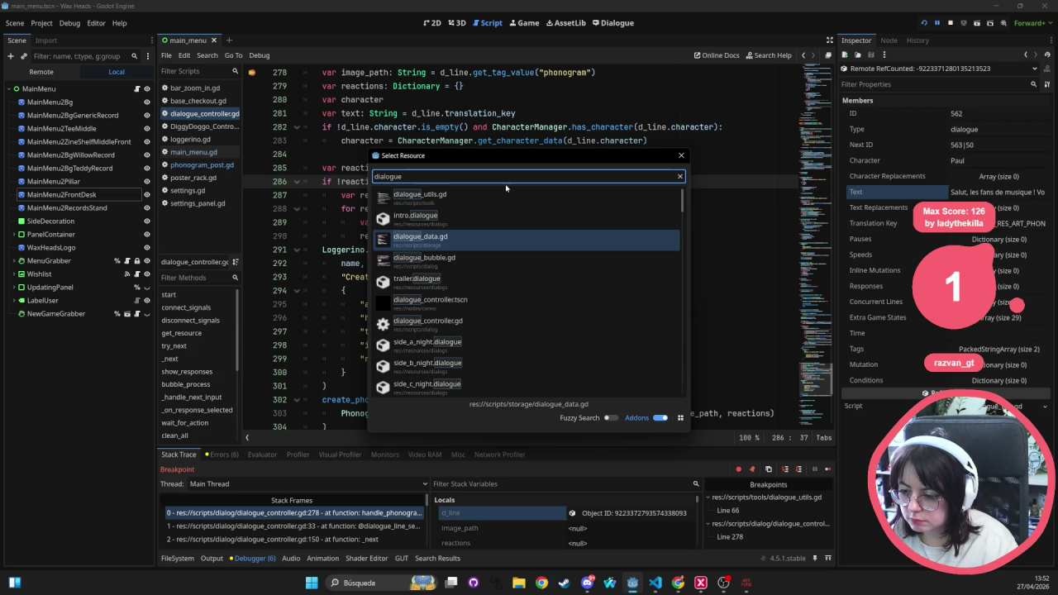
{"action": "key", "text": "Return"}
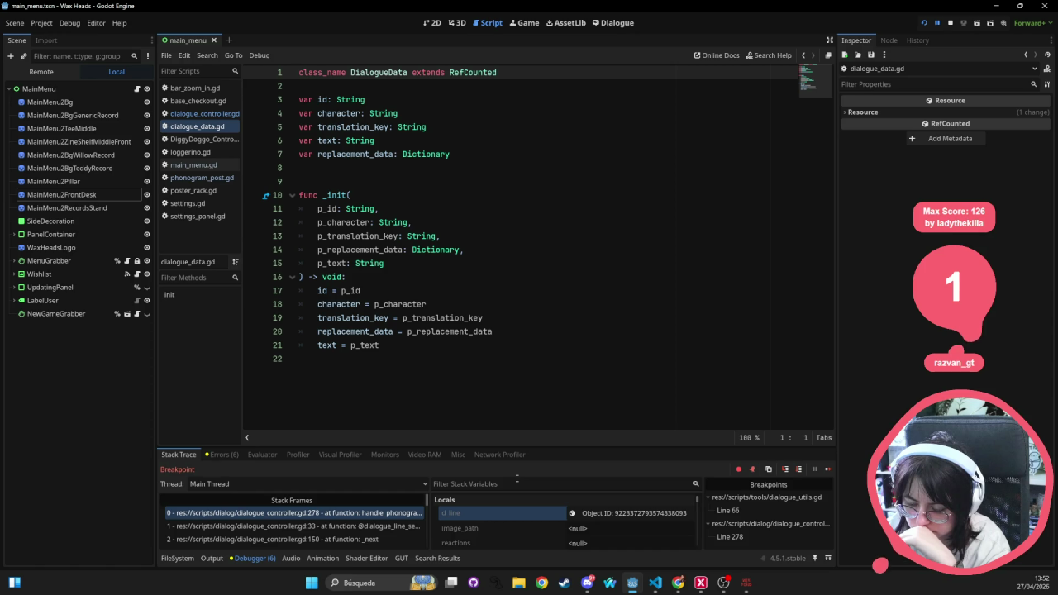
{"action": "left_click", "coordinate": [345, 304]}
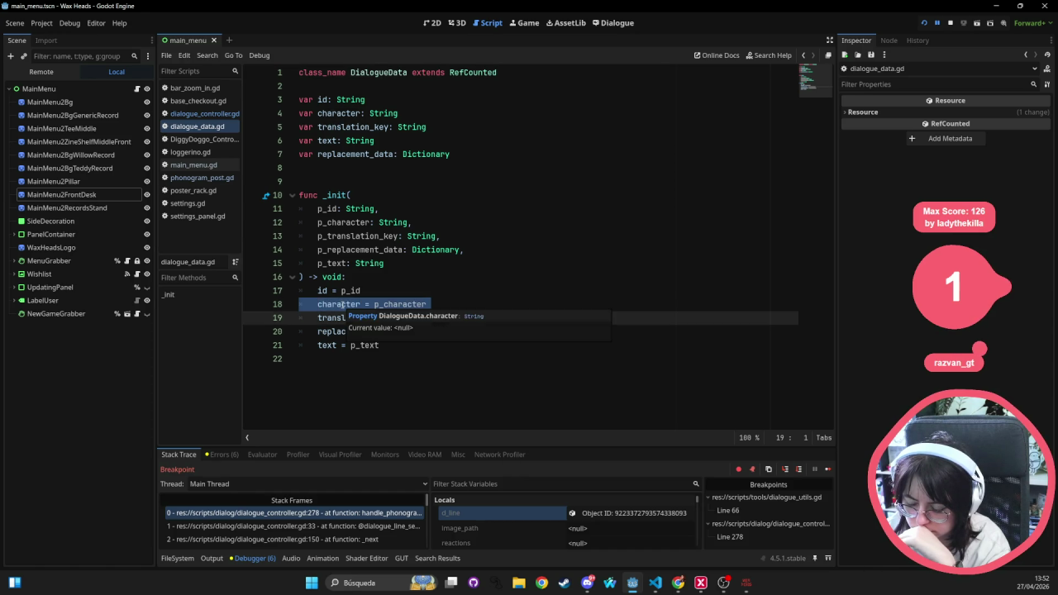
{"action": "double_click", "coordinate": [345, 304]}
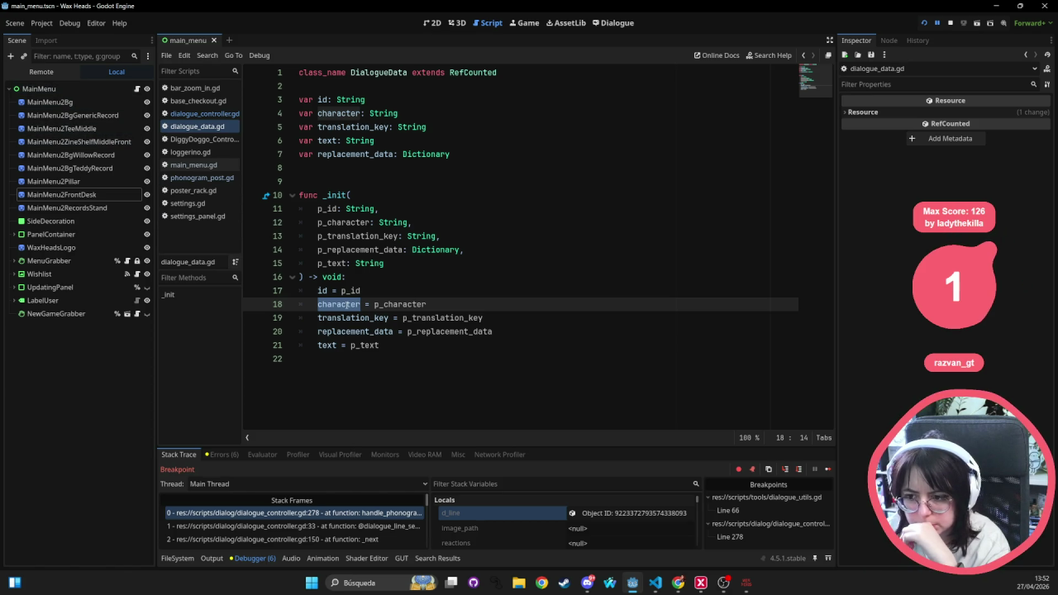
{"action": "mouse_move", "coordinate": [346, 304]}
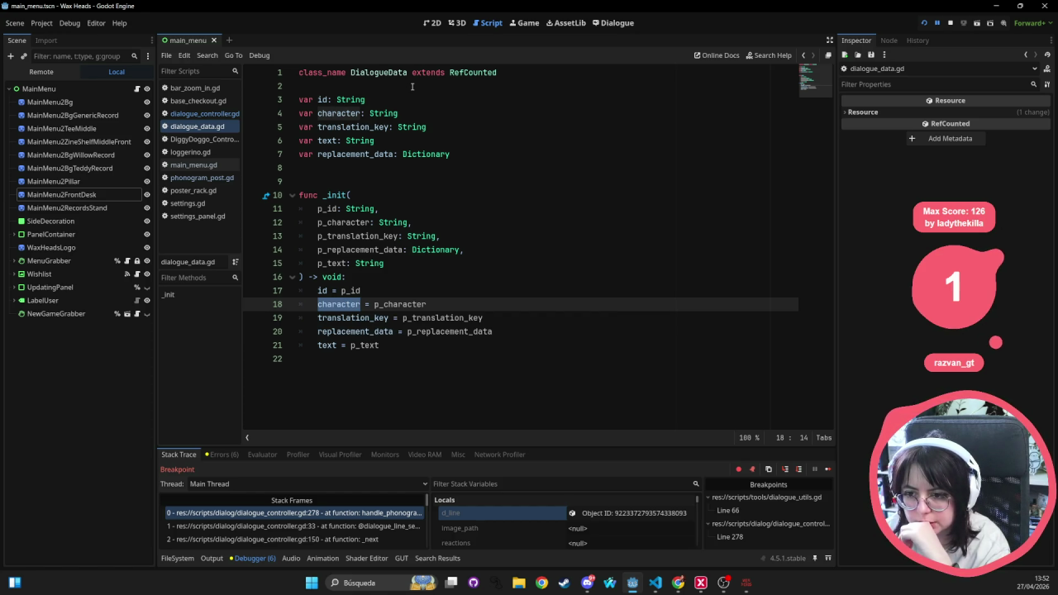
{"action": "triple_click", "coordinate": [321, 100]}
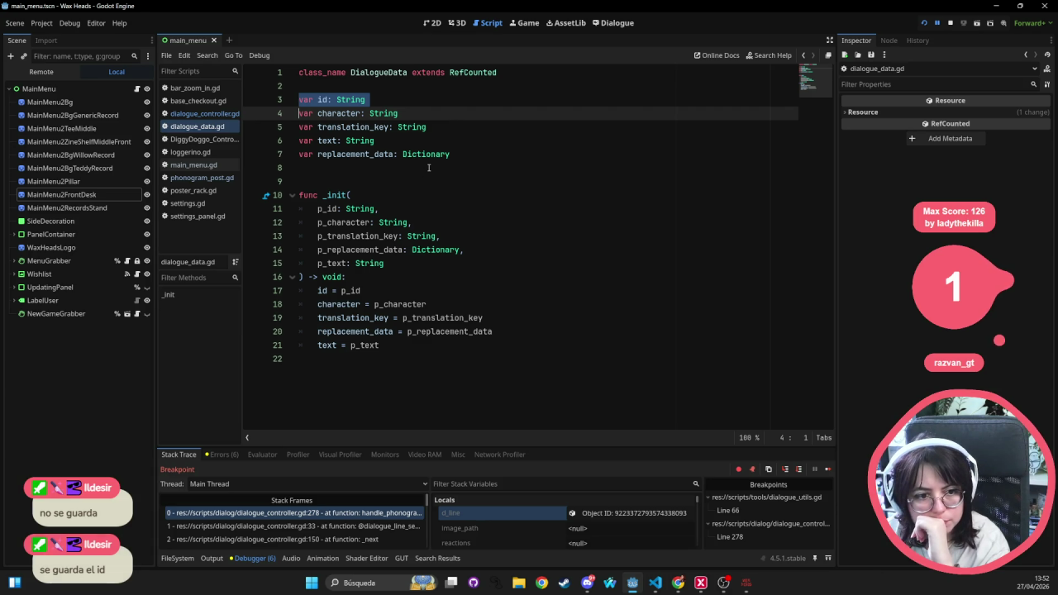
{"action": "left_click", "coordinate": [453, 155]}
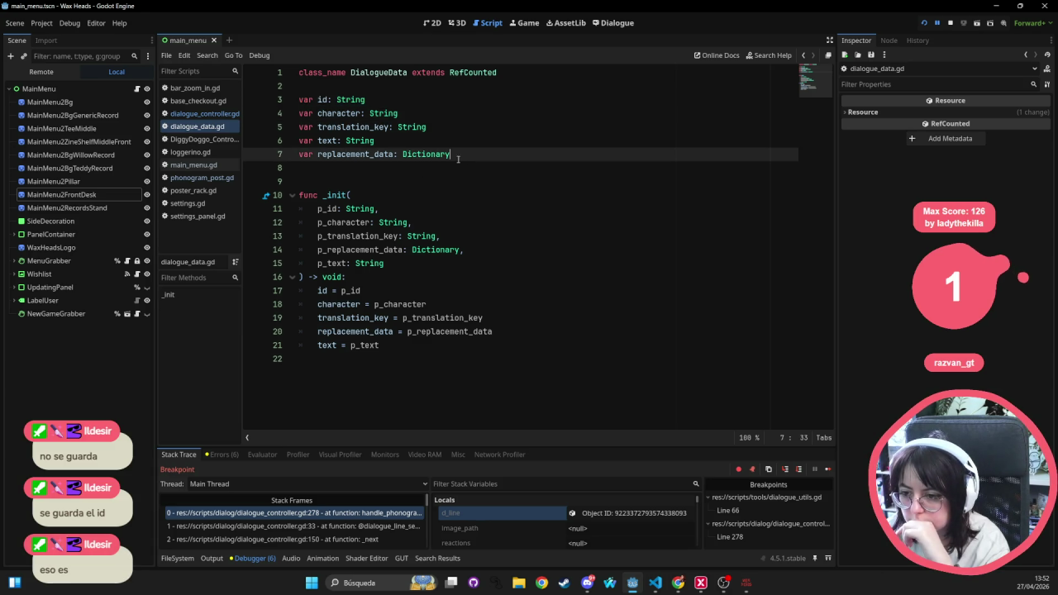
{"action": "key", "text": "shift+Up"}
{"action": "key", "text": "shift+Up"}
{"action": "key", "text": "shift+Up"}
{"action": "key", "text": "shift+Home"}
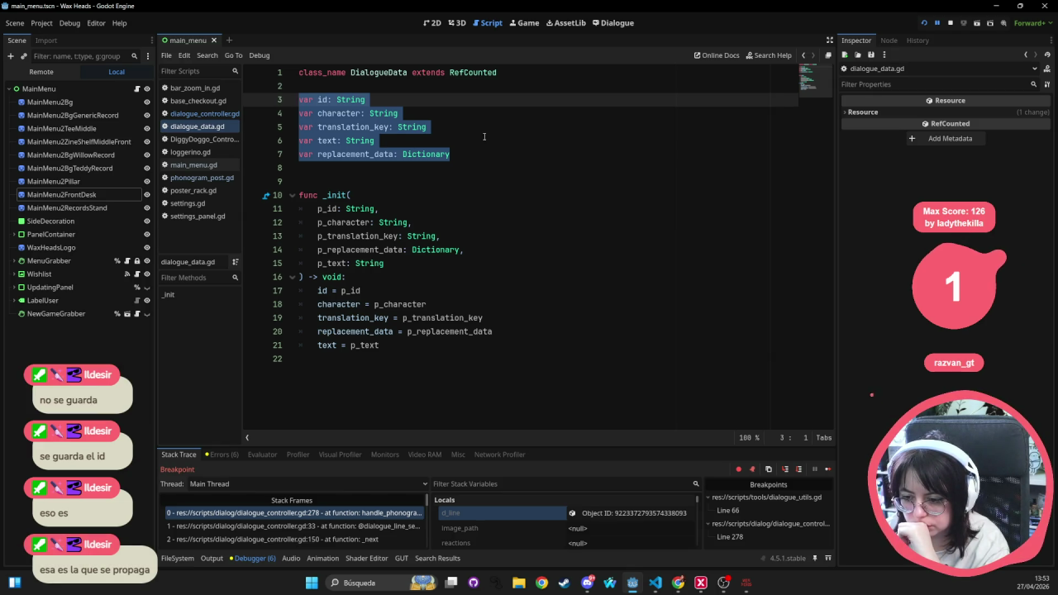
{"action": "left_click", "coordinate": [483, 140]}
{"action": "left_click", "coordinate": [318, 100]}
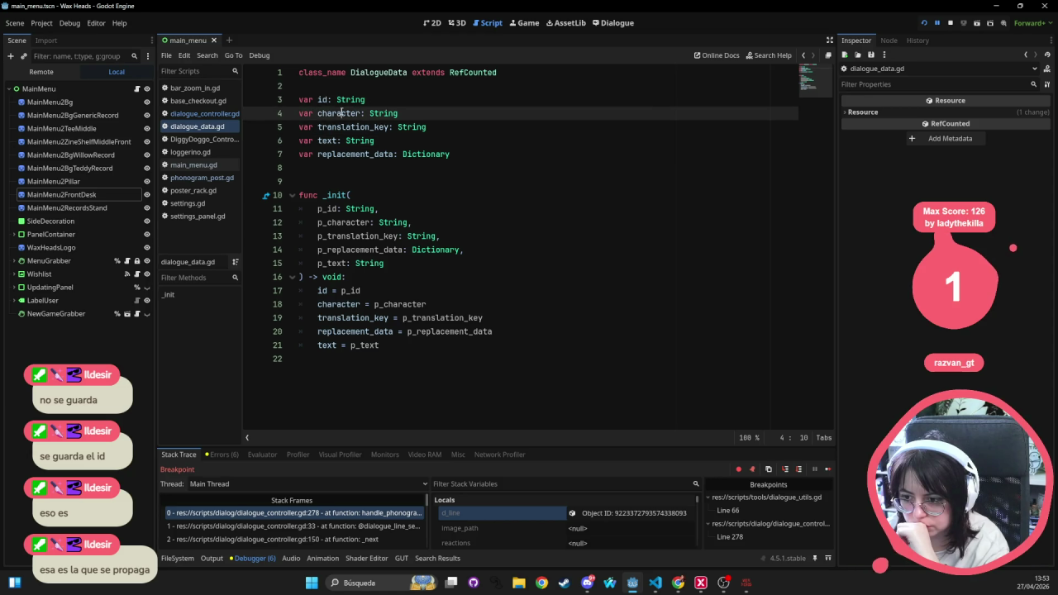
{"action": "double_click", "coordinate": [338, 113]}
{"action": "left_click", "coordinate": [348, 126]}
{"action": "triple_click", "coordinate": [348, 126]}
{"action": "left_click", "coordinate": [355, 141]}
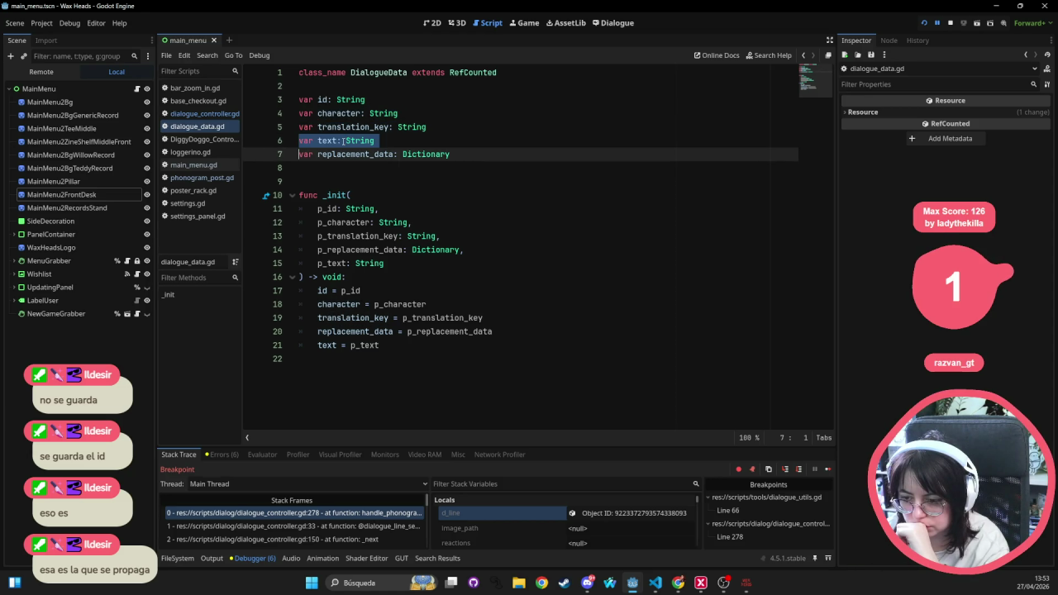
{"action": "triple_click", "coordinate": [355, 154]}
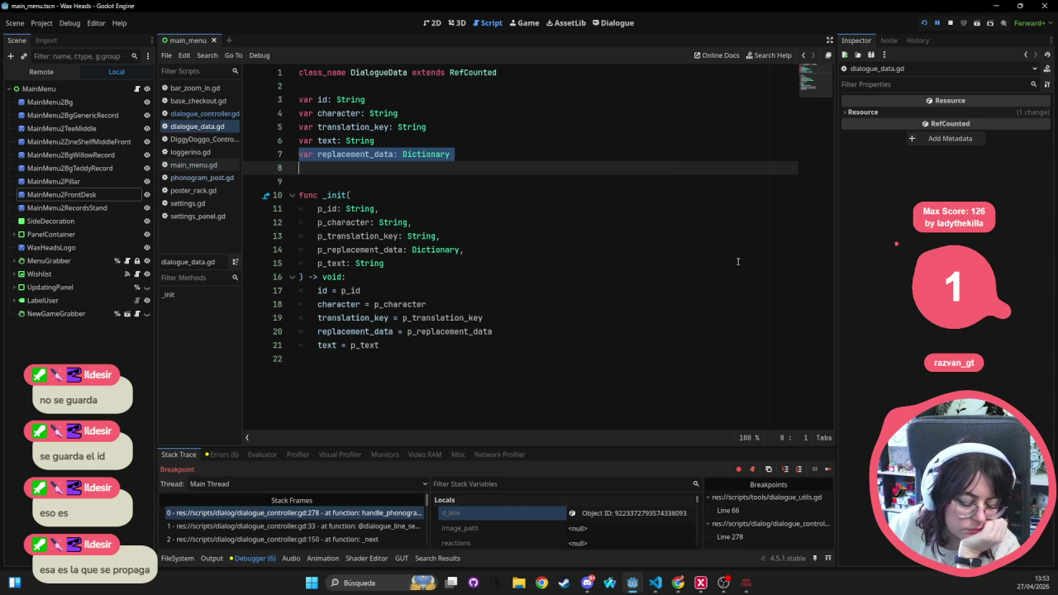
- Open phonogram_data.gd and join 'extends VersionDataBase' onto the 'class_name PhonogramData' line
{"action": "key", "text": "alt+shift+o"}
{"action": "type", "text": "phonogram_data"}
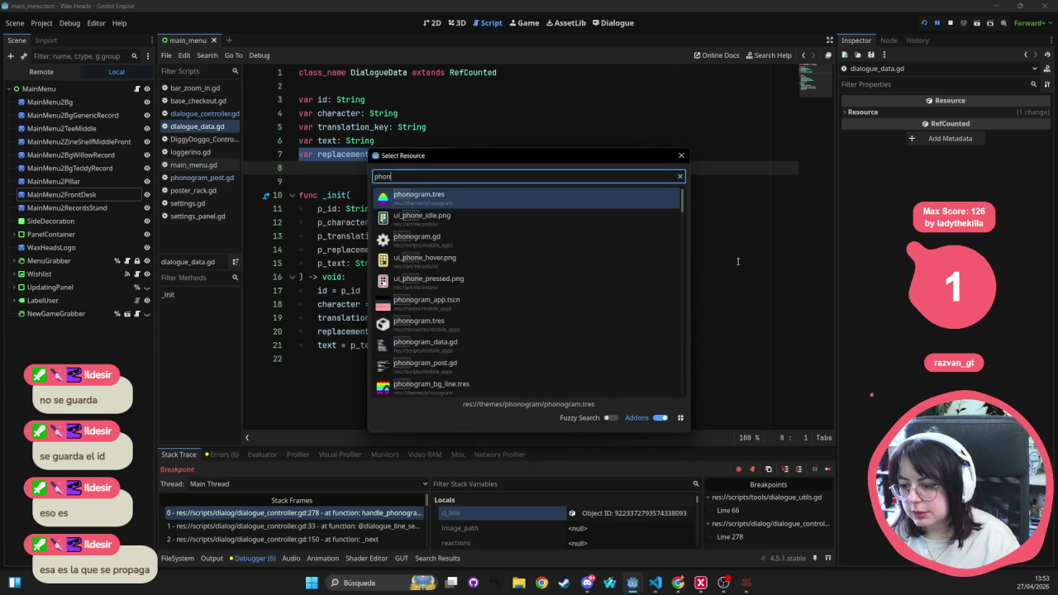
{"action": "key", "text": "Return"}
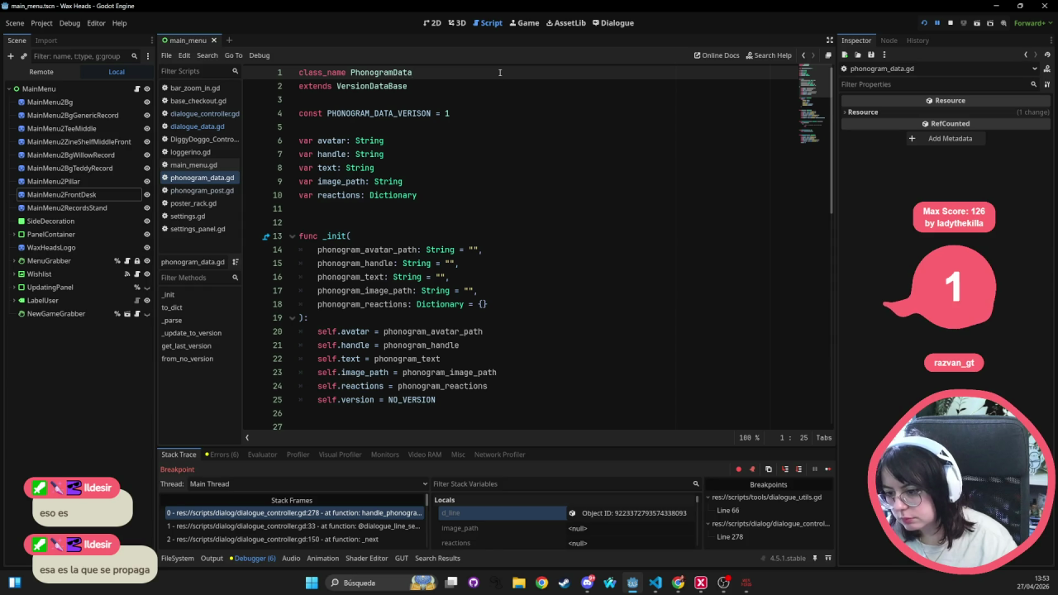
{"action": "key", "text": "End"}
{"action": "key", "text": "Delete"}
{"action": "left_click", "coordinate": [495, 168]}
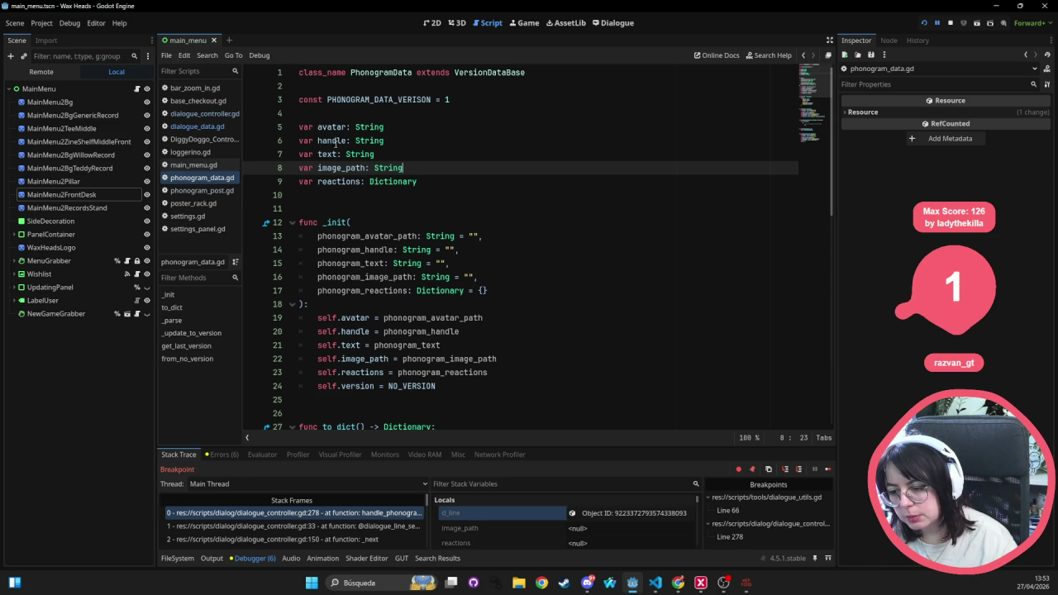
{"action": "double_click", "coordinate": [381, 72]}
- Search all project files for PhonogramData and enlarge the Search Results panel
{"action": "key", "text": "ctrl+shift+f"}
{"action": "key", "text": "Return"}
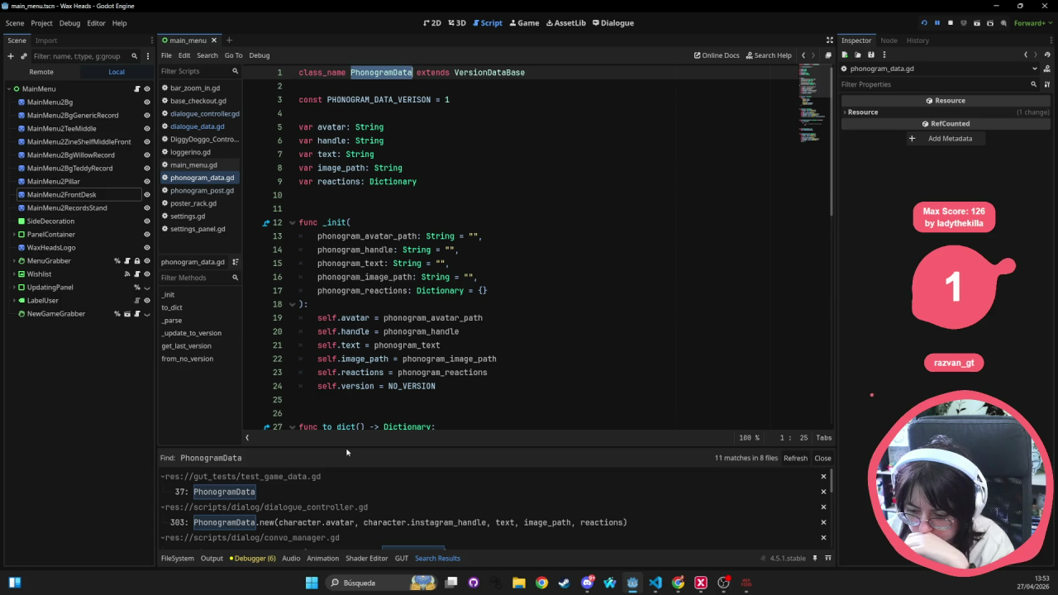
{"action": "left_click_drag", "start_coordinate": [348, 452], "coordinate": [389, 351]}
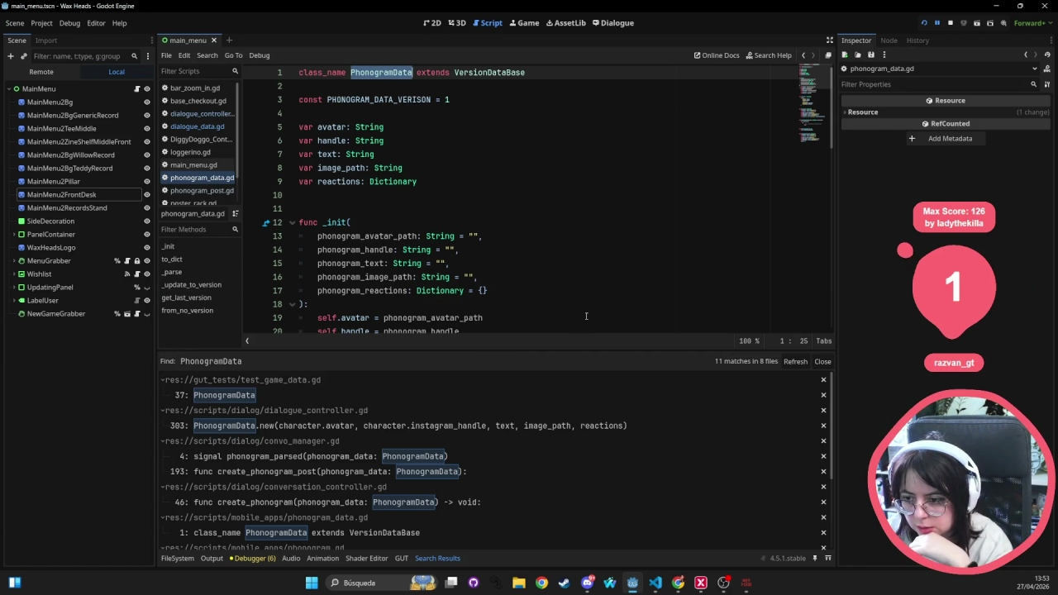
{"action": "left_click", "coordinate": [561, 195]}
- Reopen dialogue_data.gd and select its translation_key declaration line
{"action": "key", "text": "shift+alt+o"}
{"action": "type", "text": "dial"}
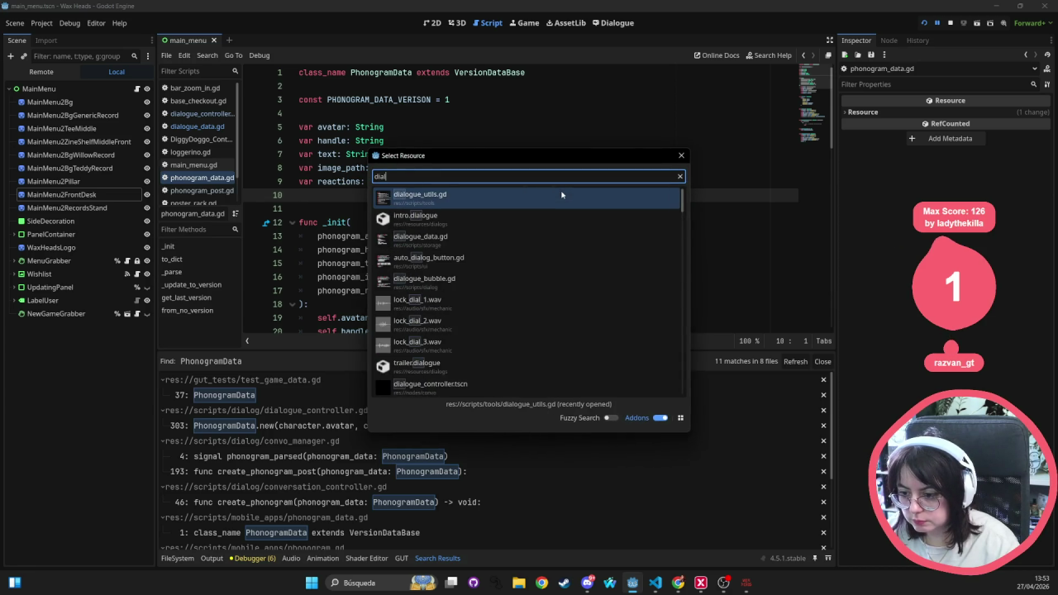
{"action": "type", "text": "ogue_dat<z"}
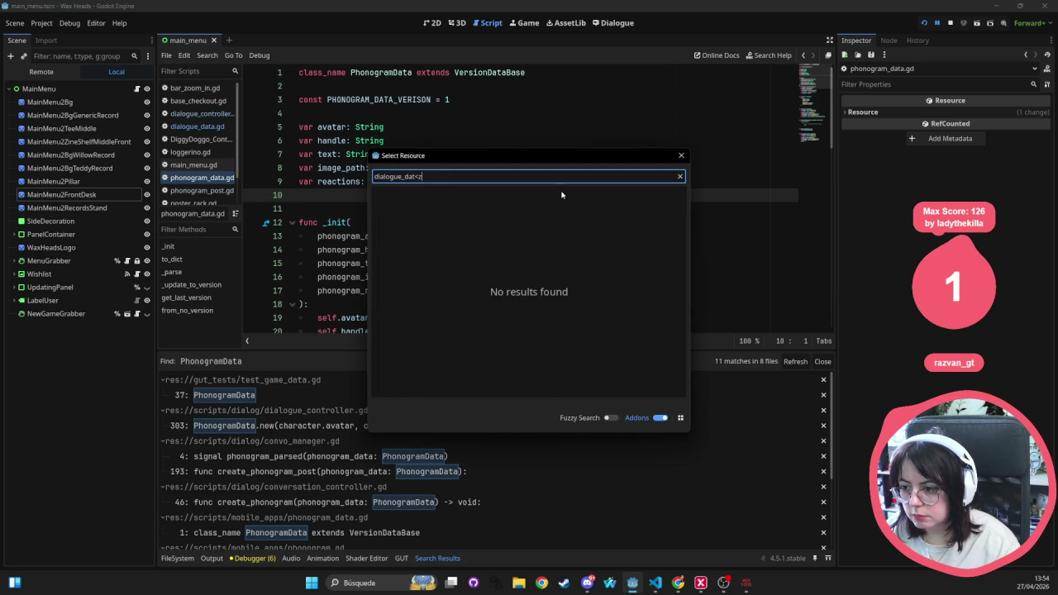
{"action": "key", "text": "BackSpace"}
{"action": "key", "text": "BackSpace"}
{"action": "type", "text": "a"}
{"action": "key", "text": "Return"}
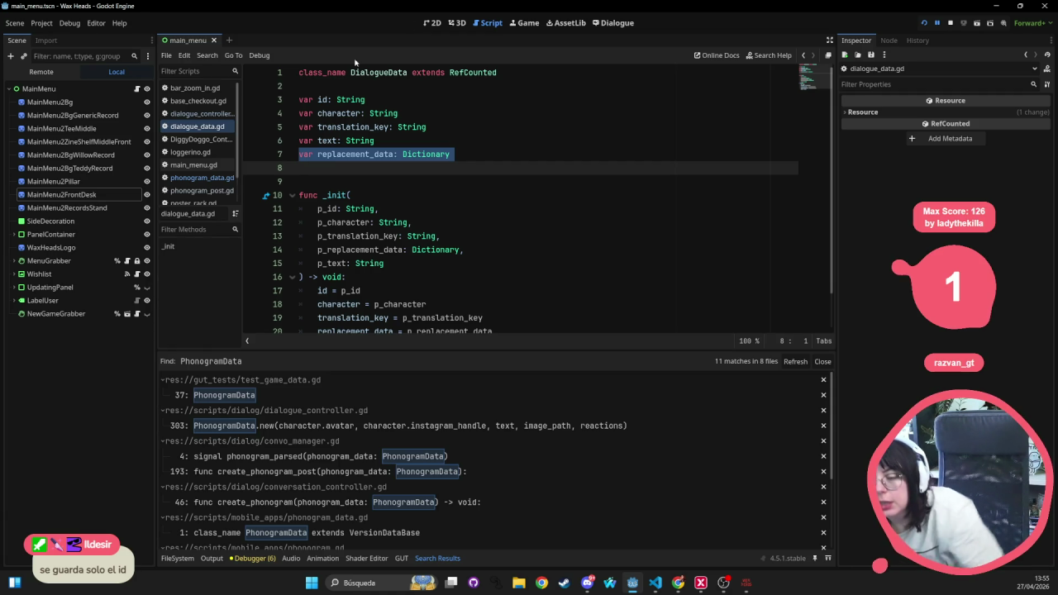
{"action": "double_click", "coordinate": [353, 127]}
{"action": "left_click", "coordinate": [385, 127]}
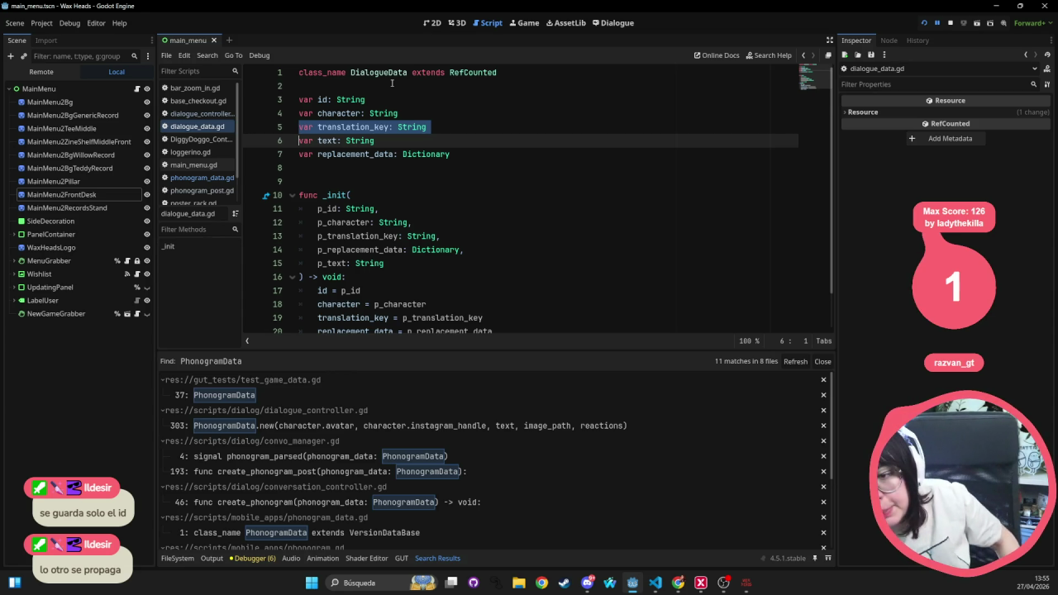
- Search the project for translation_key and scroll the 81 results to the dialogue_controller.gd entries
{"action": "double_click", "coordinate": [367, 128]}
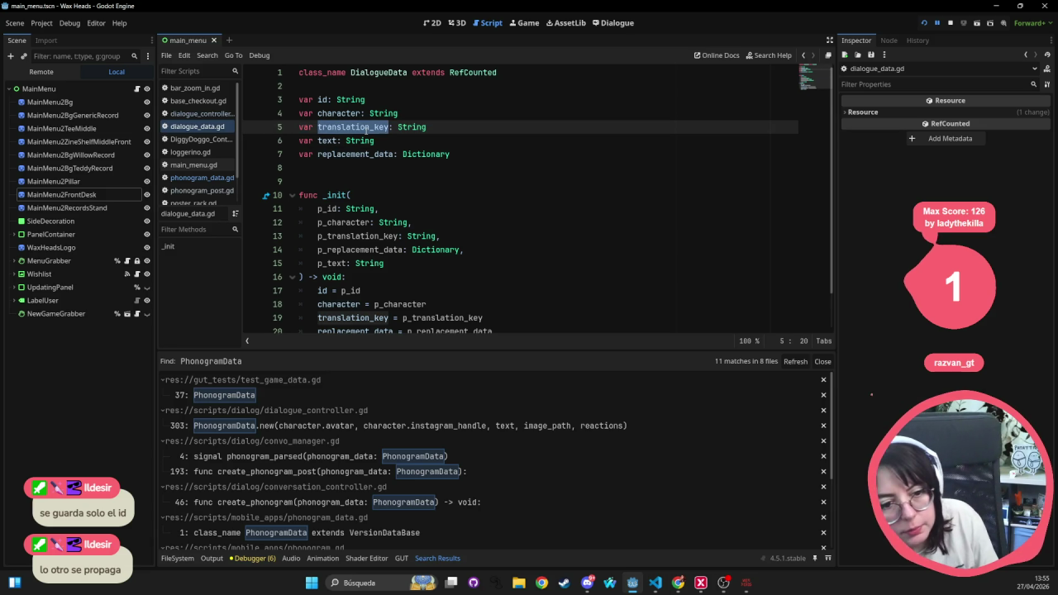
{"action": "key", "text": "ctrl+shift+f"}
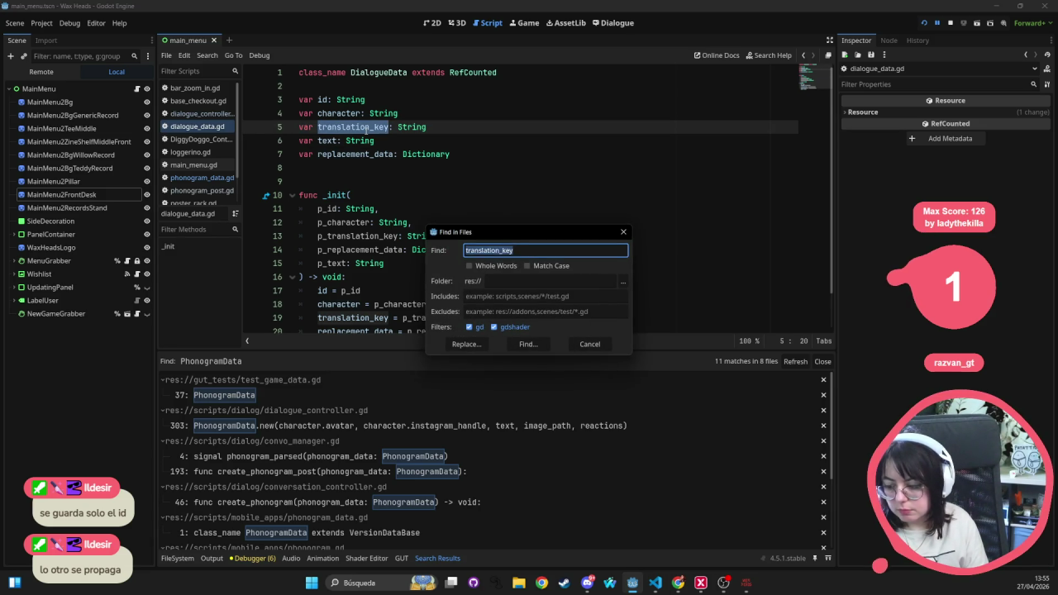
{"action": "key", "text": "Return"}
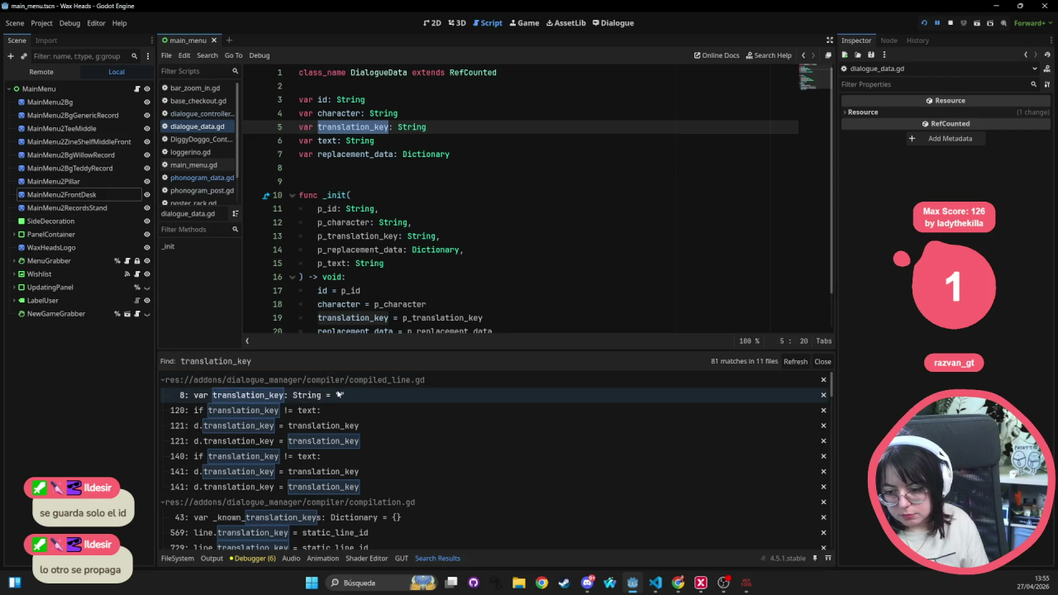
{"action": "scroll", "coordinate": [330, 443], "scroll_direction": "down", "scroll_amount": 5}
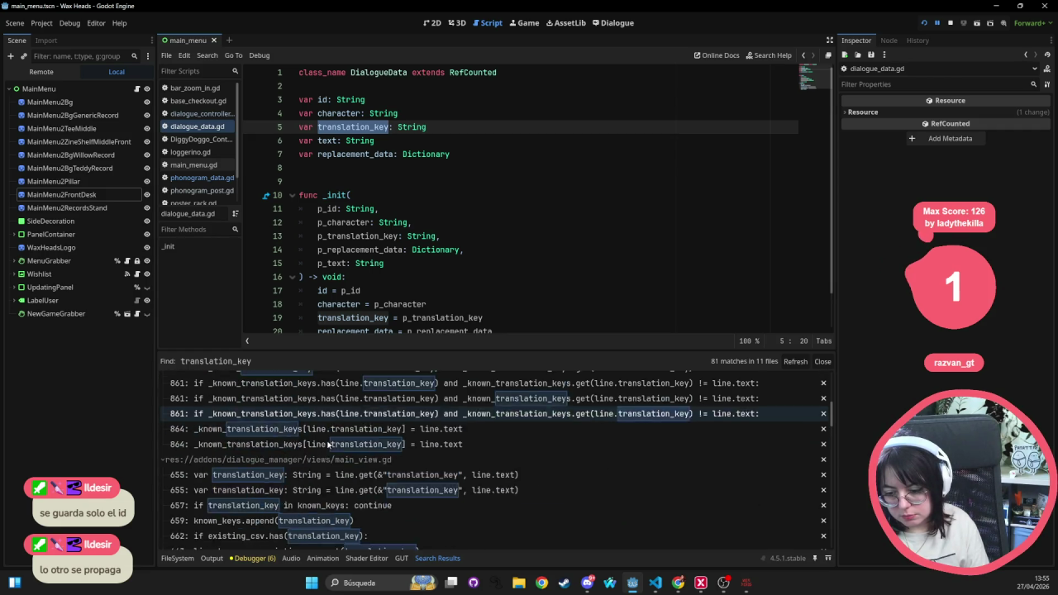
{"action": "scroll", "coordinate": [329, 444], "scroll_direction": "down", "scroll_amount": 2}
{"action": "scroll", "coordinate": [321, 462], "scroll_direction": "down", "scroll_amount": 5}
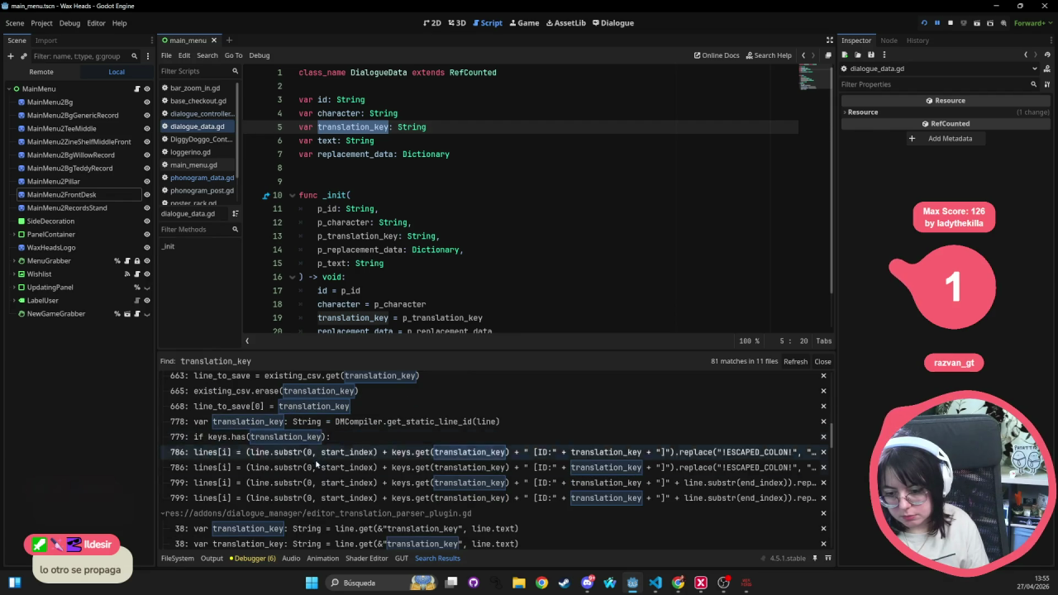
{"action": "scroll", "coordinate": [314, 461], "scroll_direction": "down", "scroll_amount": 3}
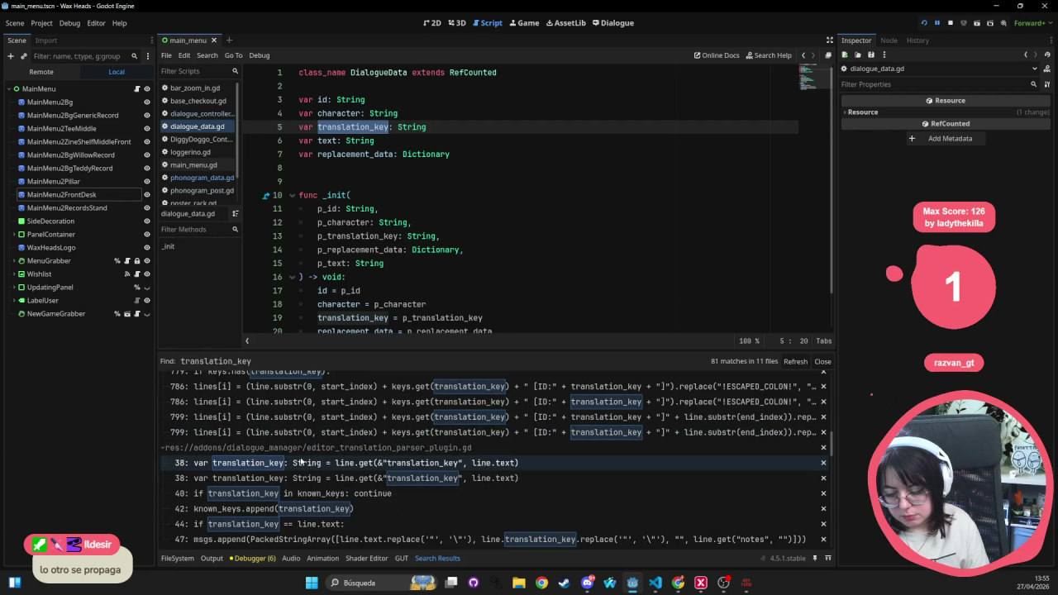
{"action": "scroll", "coordinate": [302, 463], "scroll_direction": "down", "scroll_amount": 3}
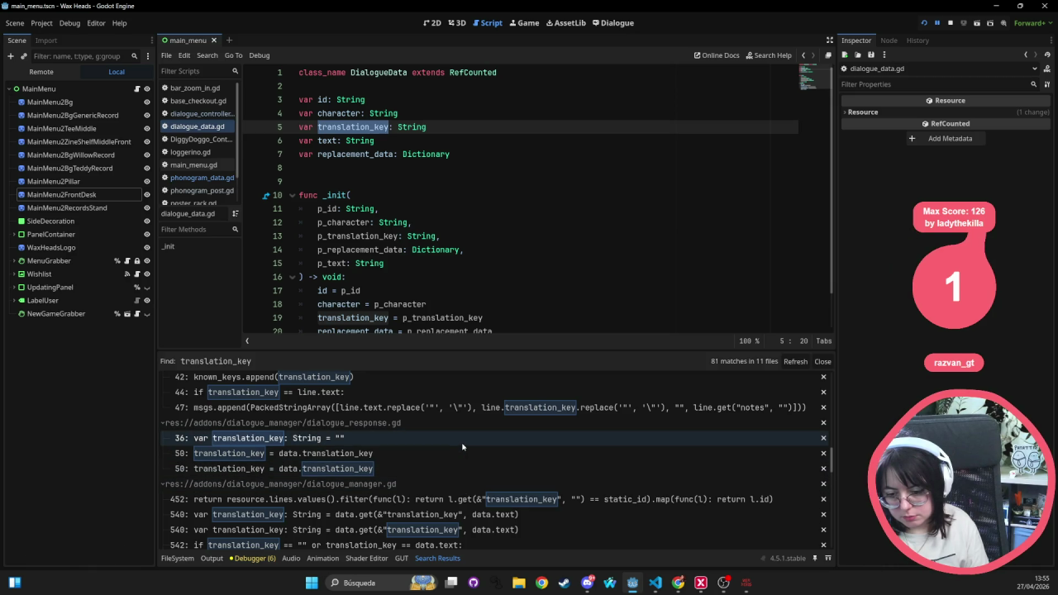
{"action": "scroll", "coordinate": [450, 470], "scroll_direction": "down", "scroll_amount": 3}
{"action": "scroll", "coordinate": [450, 470], "scroll_direction": "down", "scroll_amount": 5}
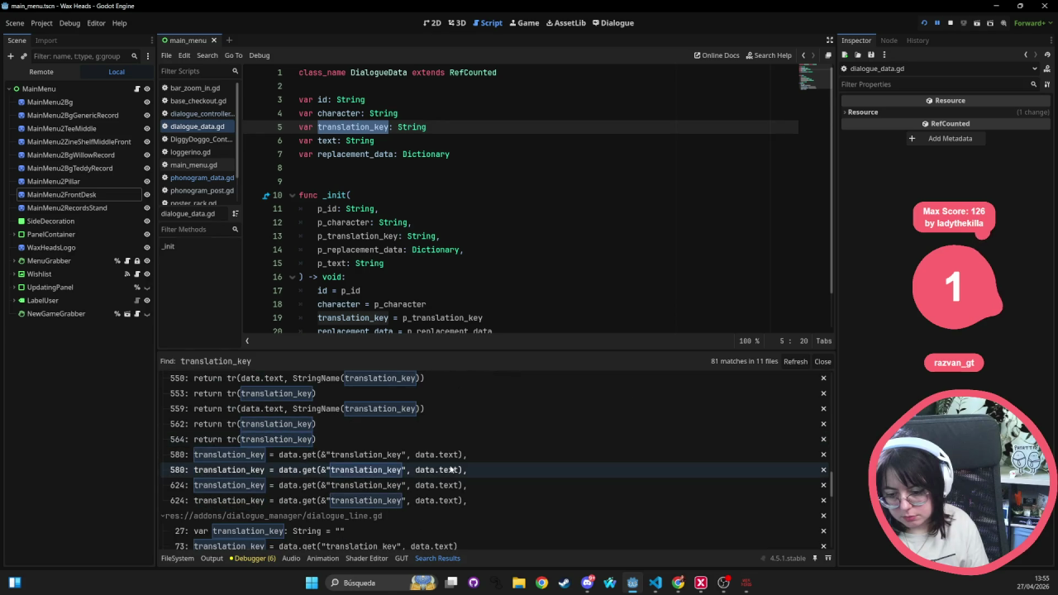
{"action": "scroll", "coordinate": [451, 471], "scroll_direction": "down", "scroll_amount": 3}
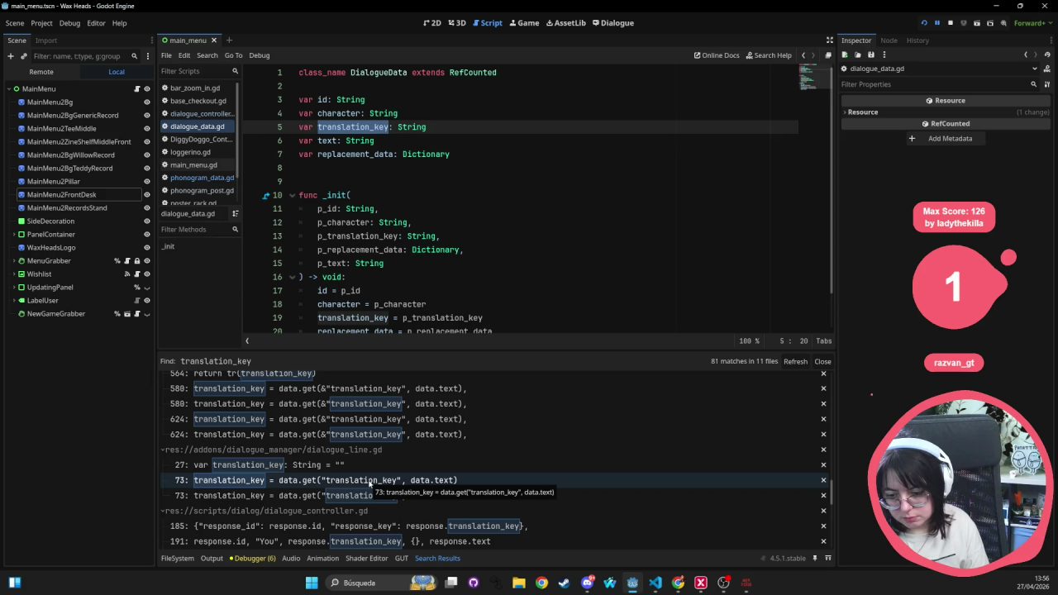
{"action": "scroll", "coordinate": [370, 480], "scroll_direction": "down", "scroll_amount": 3}
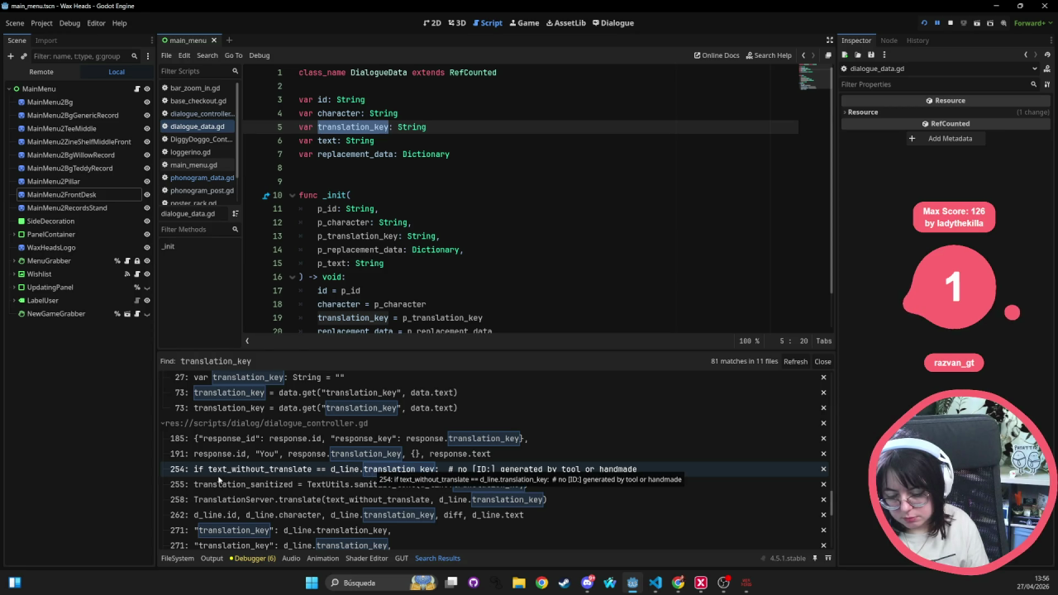
{"action": "left_click", "coordinate": [302, 471]}
{"action": "scroll", "coordinate": [444, 137], "scroll_direction": "up", "scroll_amount": 9}
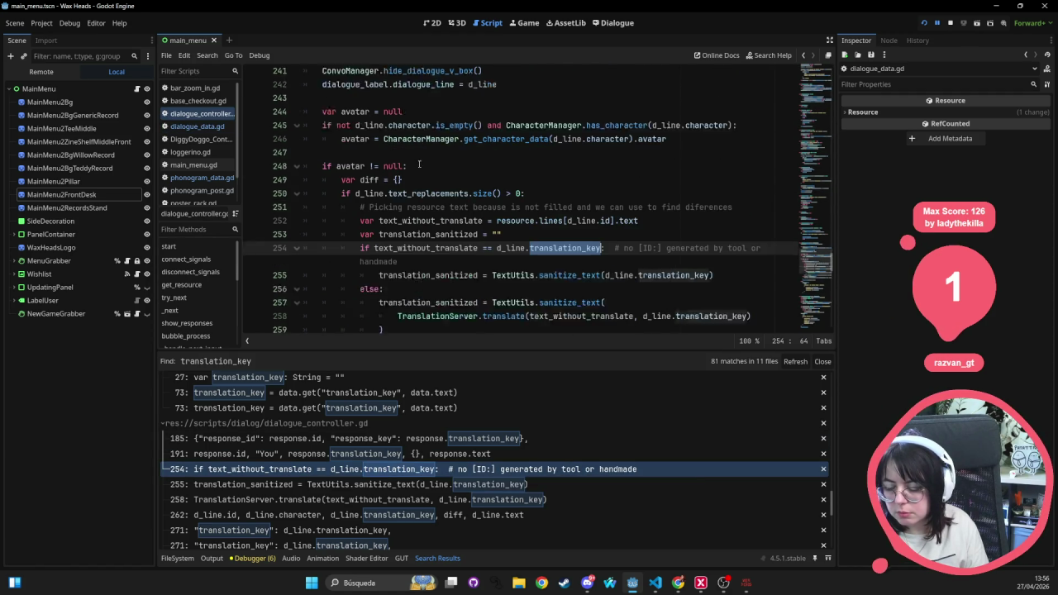
{"action": "scroll", "coordinate": [419, 164], "scroll_direction": "up", "scroll_amount": 3}
{"action": "scroll", "coordinate": [419, 163], "scroll_direction": "down", "scroll_amount": 3}
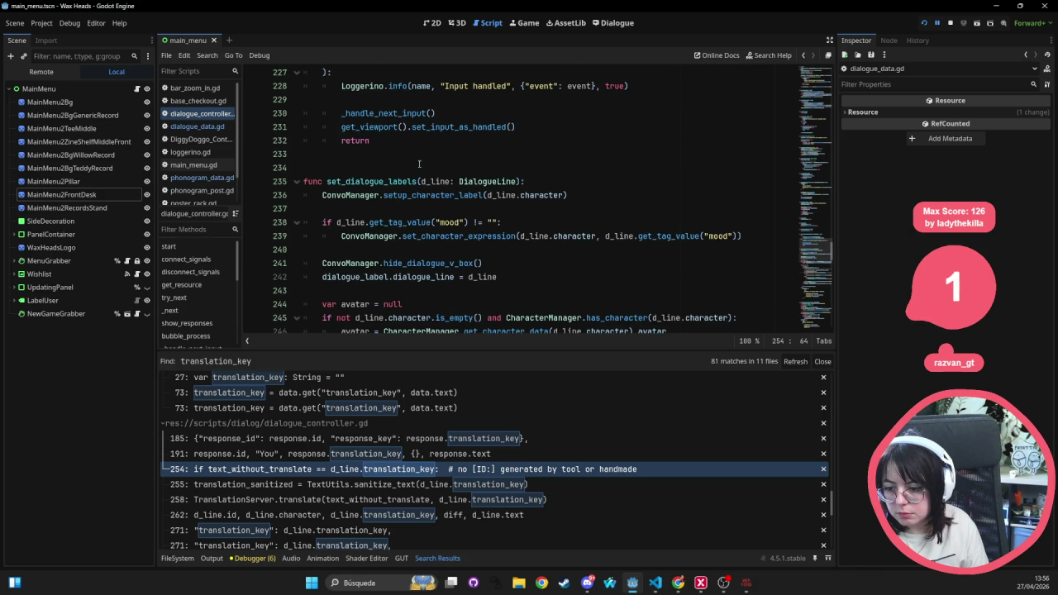
{"action": "scroll", "coordinate": [391, 188], "scroll_direction": "down", "scroll_amount": 1}
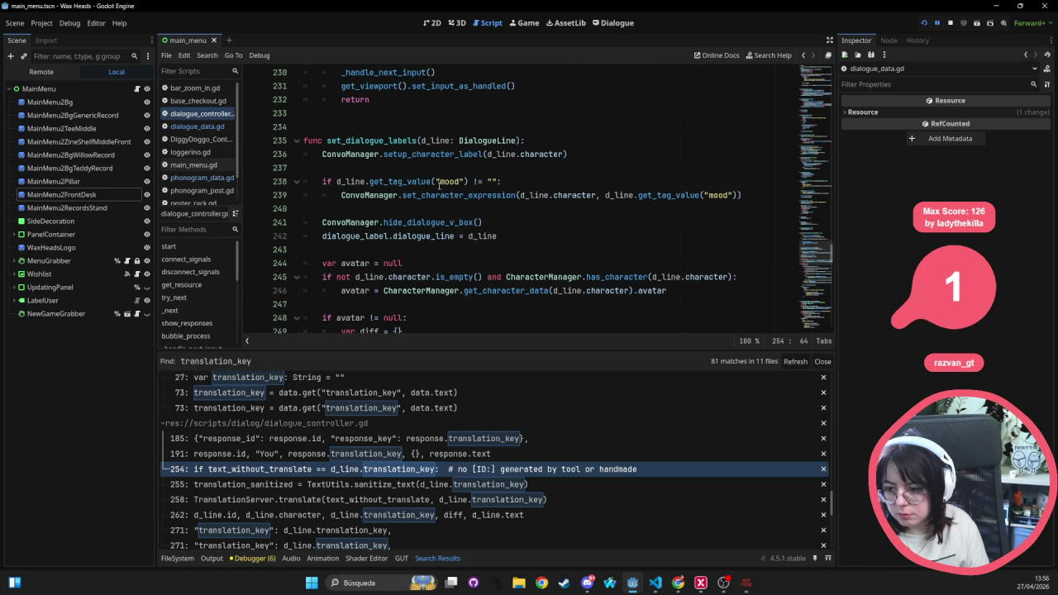
{"action": "scroll", "coordinate": [439, 184], "scroll_direction": "down", "scroll_amount": 1}
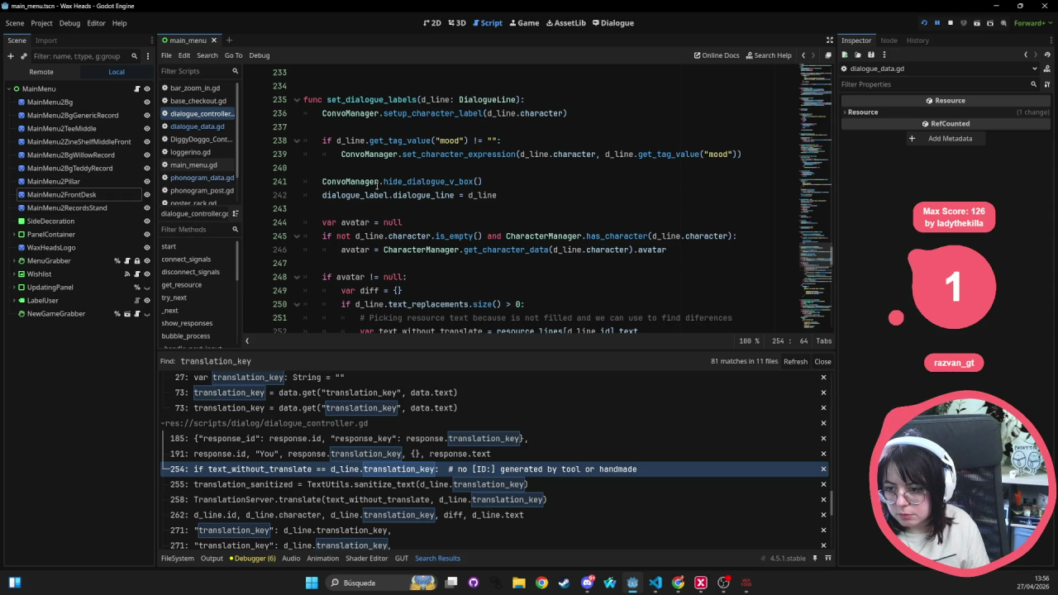
{"action": "scroll", "coordinate": [353, 193], "scroll_direction": "down", "scroll_amount": 1}
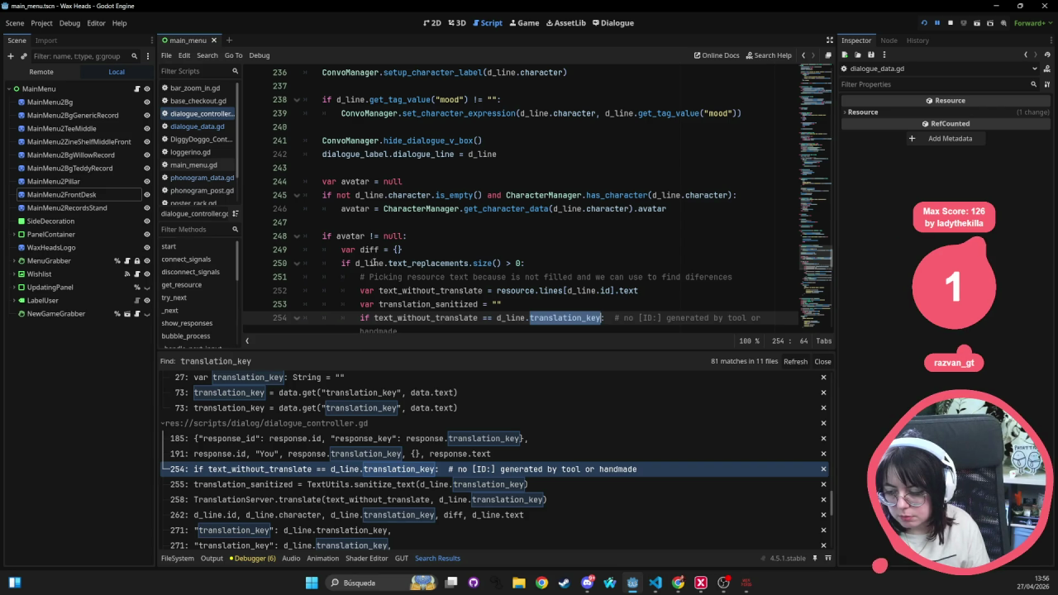
{"action": "triple_click", "coordinate": [437, 279]}
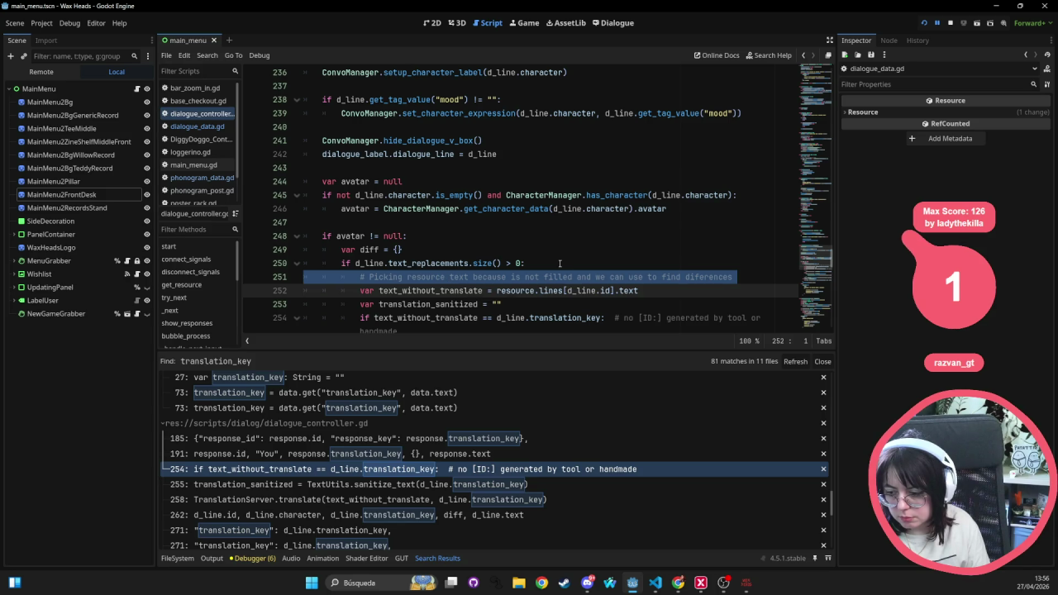
{"action": "scroll", "coordinate": [560, 262], "scroll_direction": "down", "scroll_amount": 1}
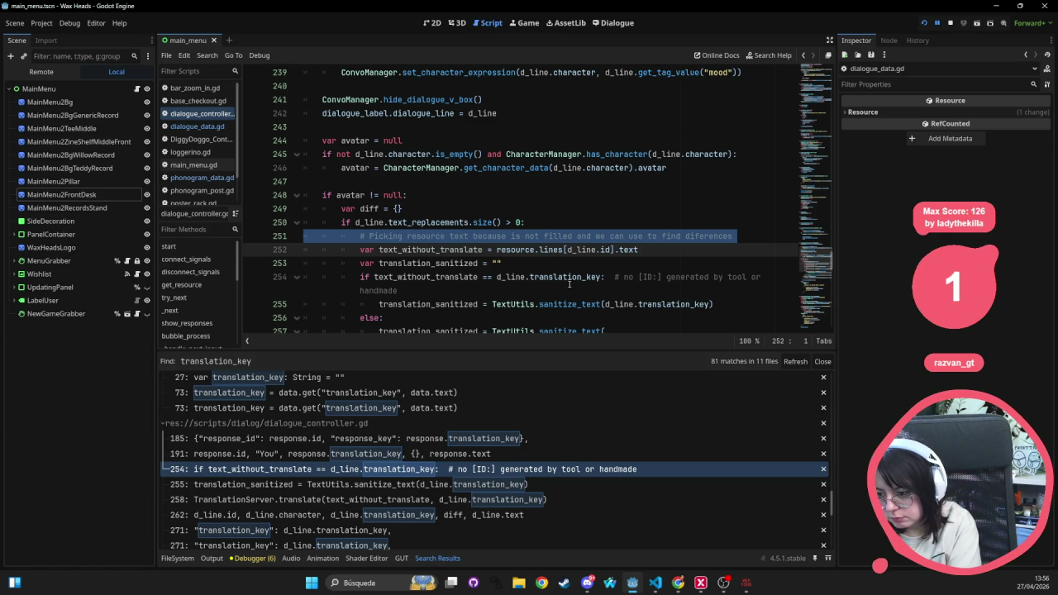
{"action": "double_click", "coordinate": [425, 277]}
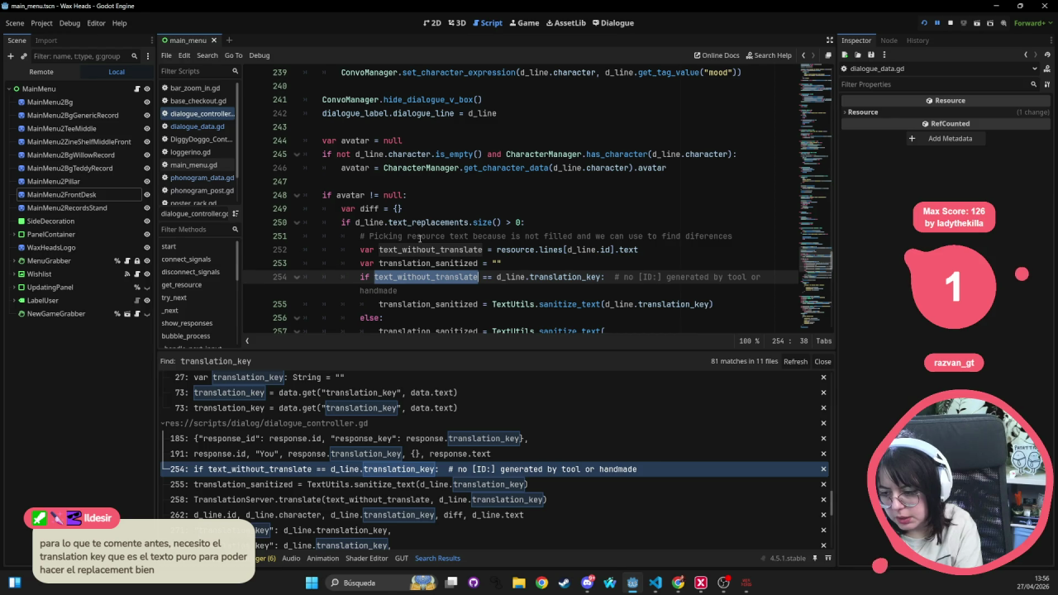
{"action": "mouse_move", "coordinate": [419, 240]}
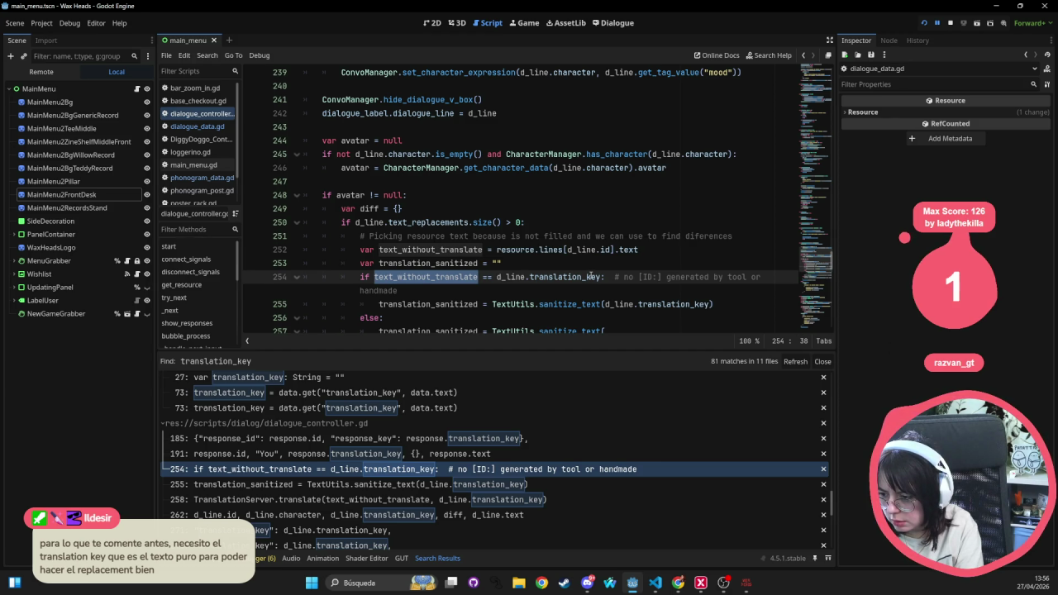
{"action": "mouse_move", "coordinate": [592, 276]}
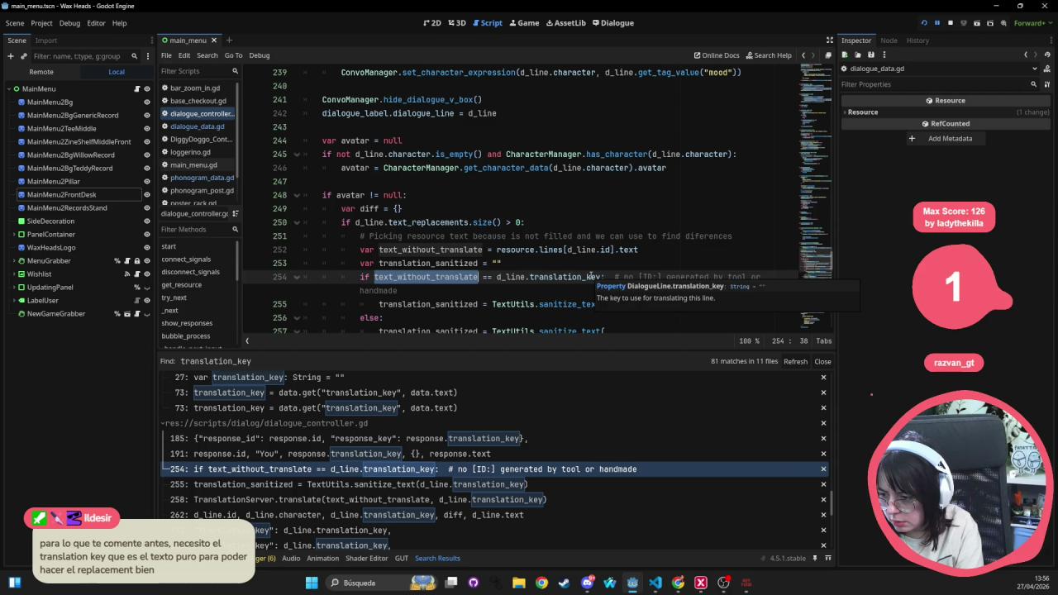
{"action": "left_click", "coordinate": [700, 235]}
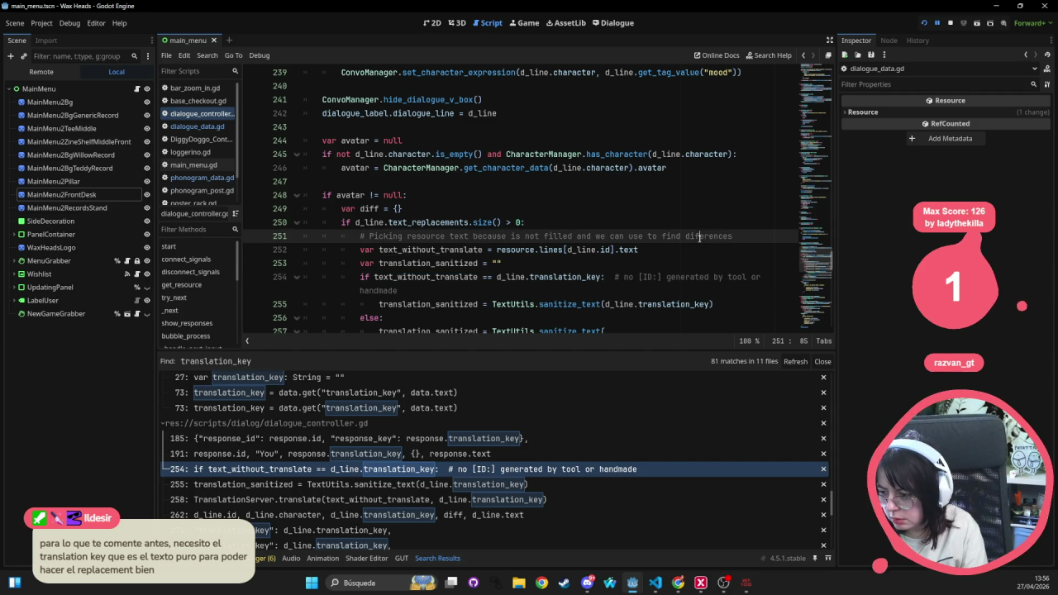
- Correct 'diferences', insert 'yet' before 'filled', and replace 'we can use to' with 'can be used'
{"action": "type", "text": "f"}
{"action": "left_click", "coordinate": [703, 226]}
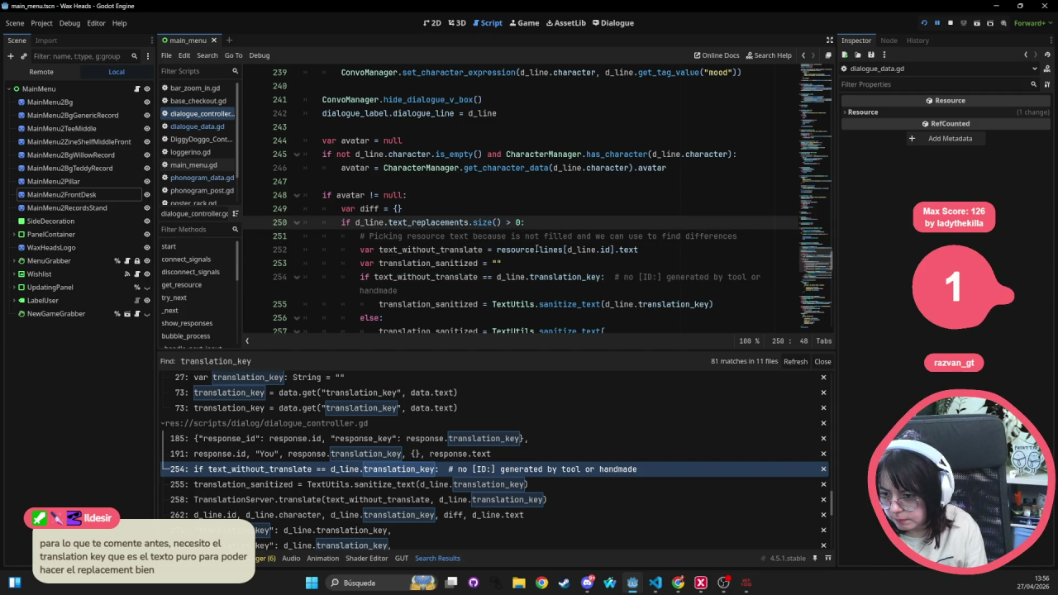
{"action": "mouse_move", "coordinate": [524, 243]}
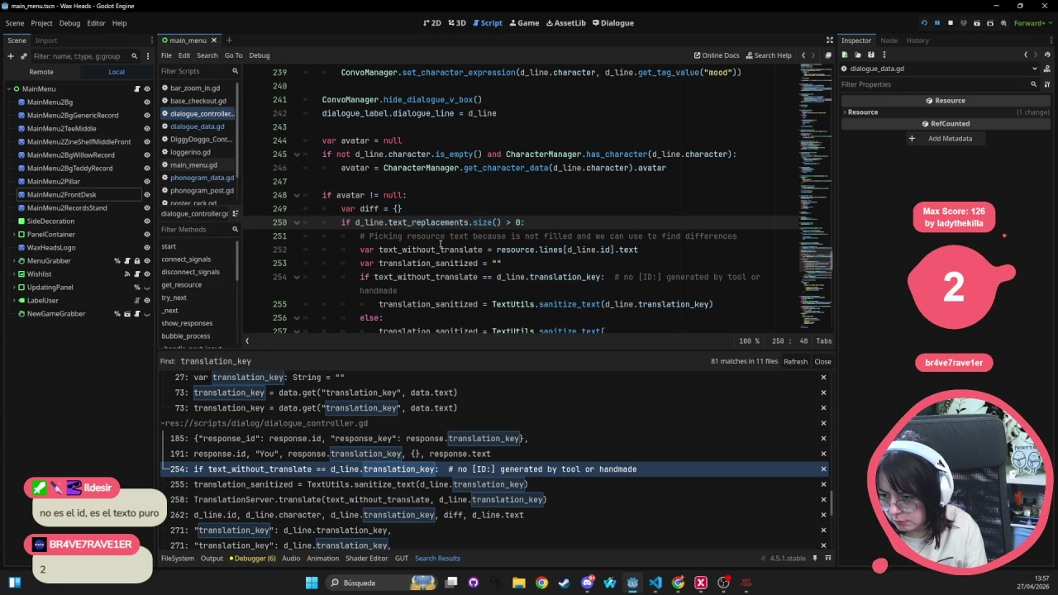
{"action": "left_click", "coordinate": [573, 236]}
{"action": "left_click", "coordinate": [546, 236]}
{"action": "type", "text": "yet"}
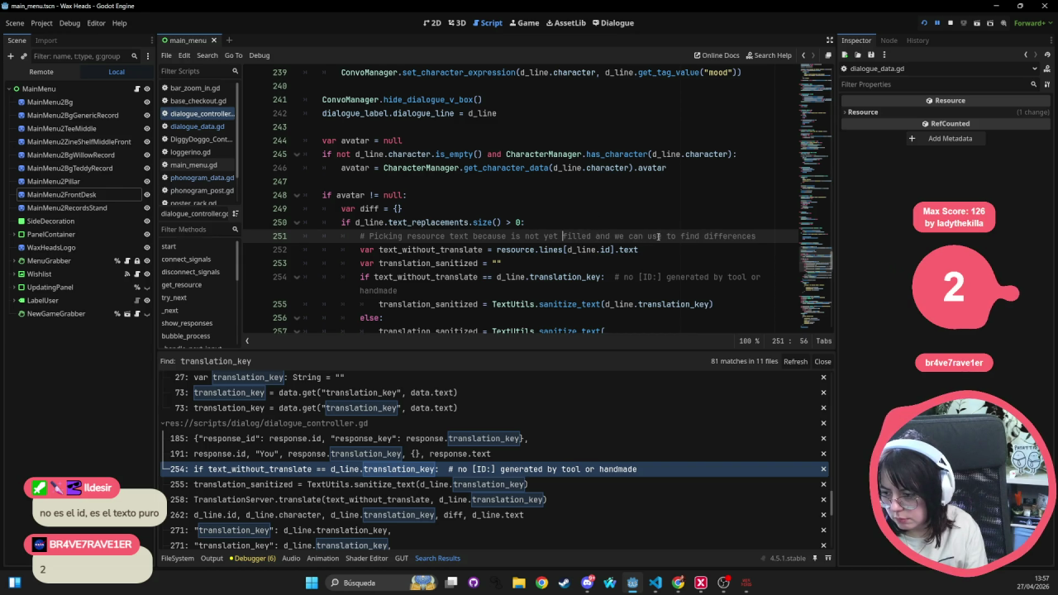
{"action": "left_click_drag", "start_coordinate": [614, 237], "coordinate": [686, 237]}
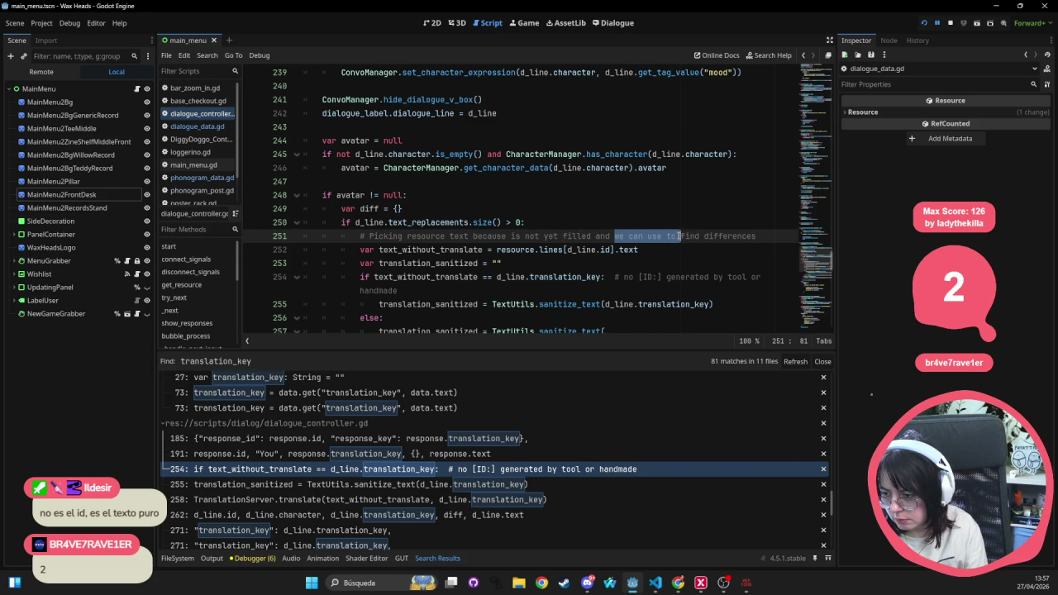
{"action": "type", "text": "can be us"}
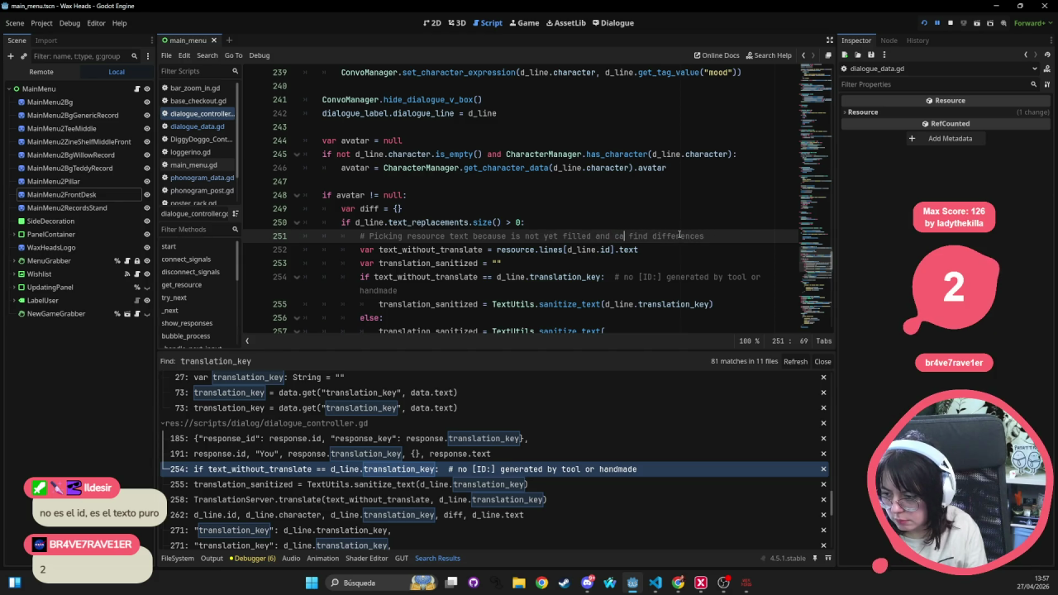
{"action": "type", "text": "ed"}
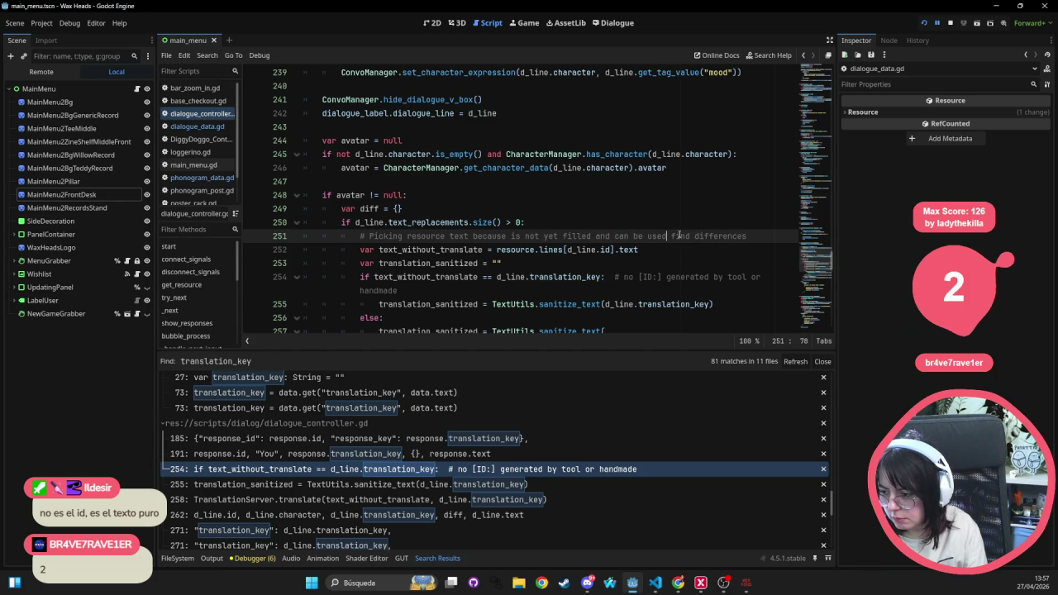
- Scroll down and mark translation_key on line 255 to see its uses
{"action": "left_click", "coordinate": [743, 154]}
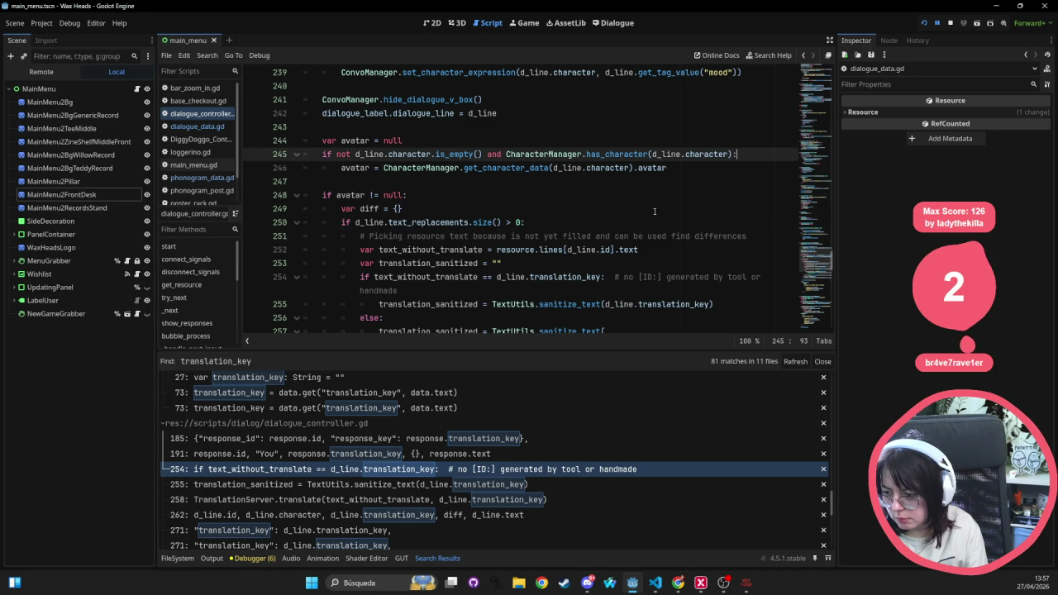
{"action": "scroll", "coordinate": [494, 263], "scroll_direction": "down", "scroll_amount": 1}
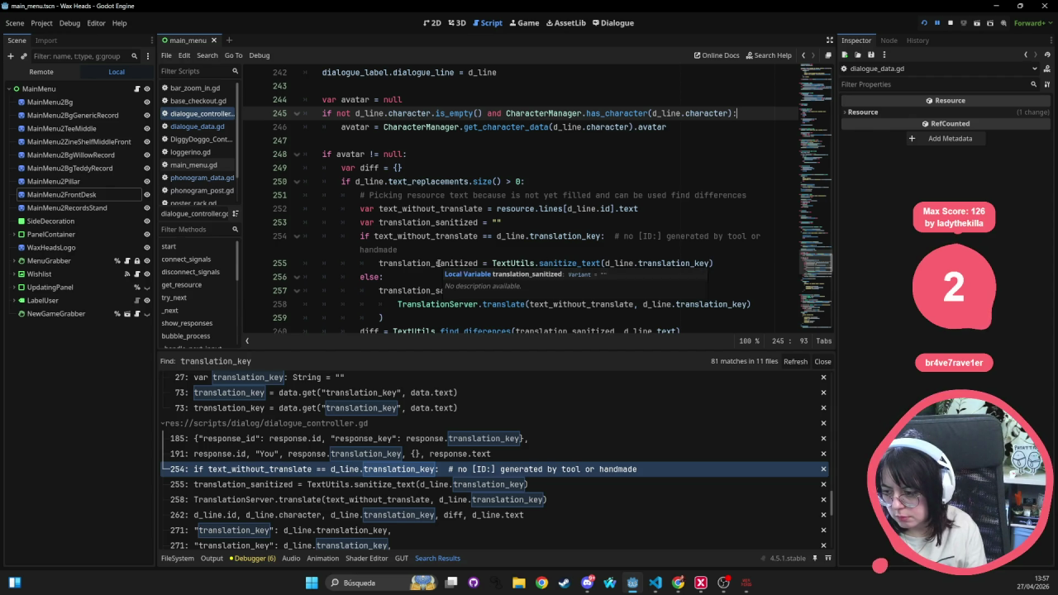
{"action": "double_click", "coordinate": [672, 263]}
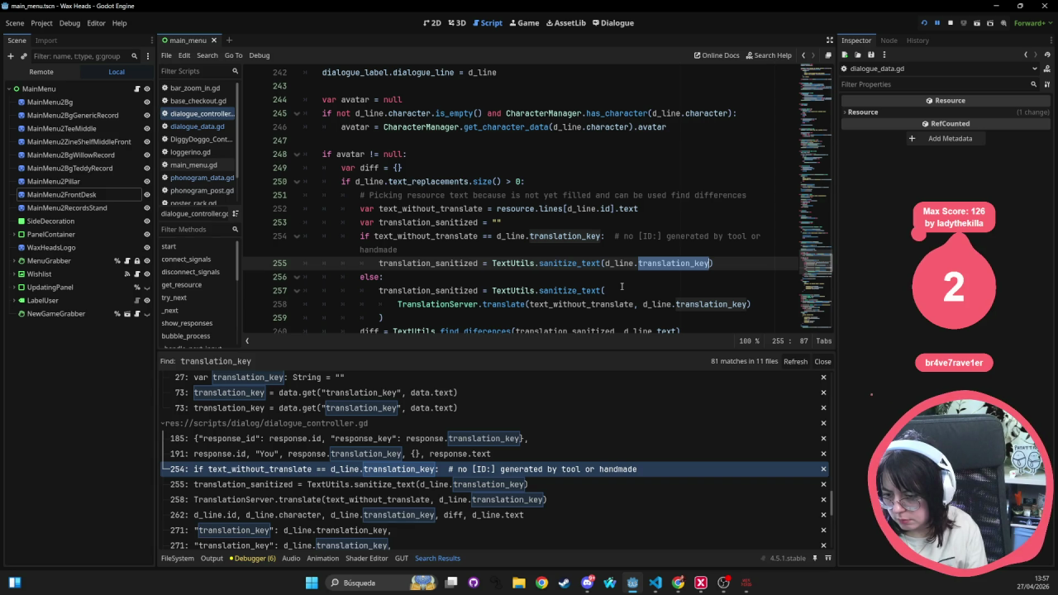
- Highlight text_without_translate and select the text-replacement block on lines 250–260
{"action": "scroll", "coordinate": [621, 286], "scroll_direction": "down", "scroll_amount": 1}
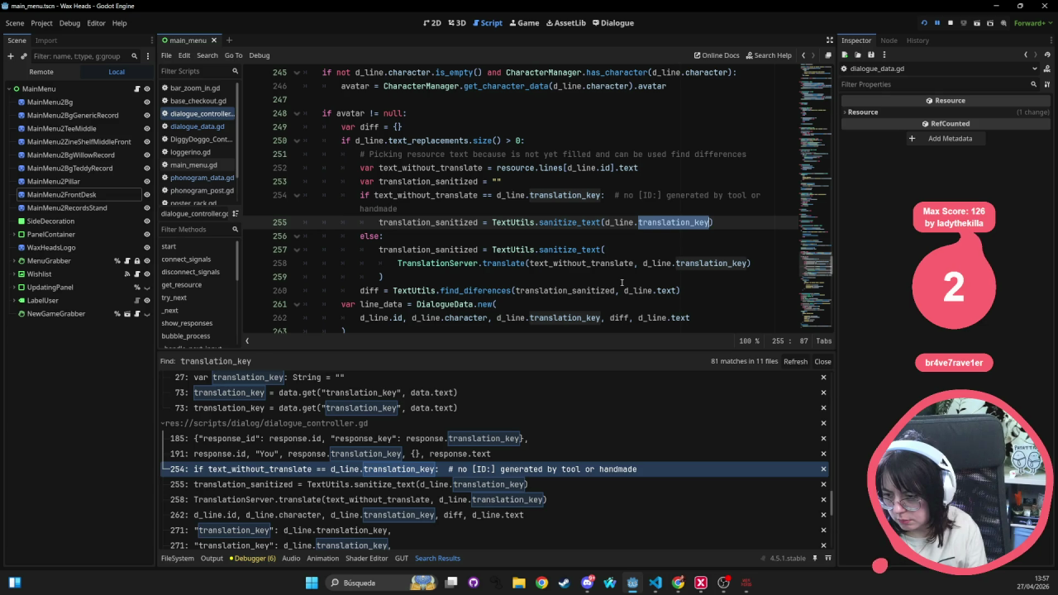
{"action": "left_click", "coordinate": [615, 263]}
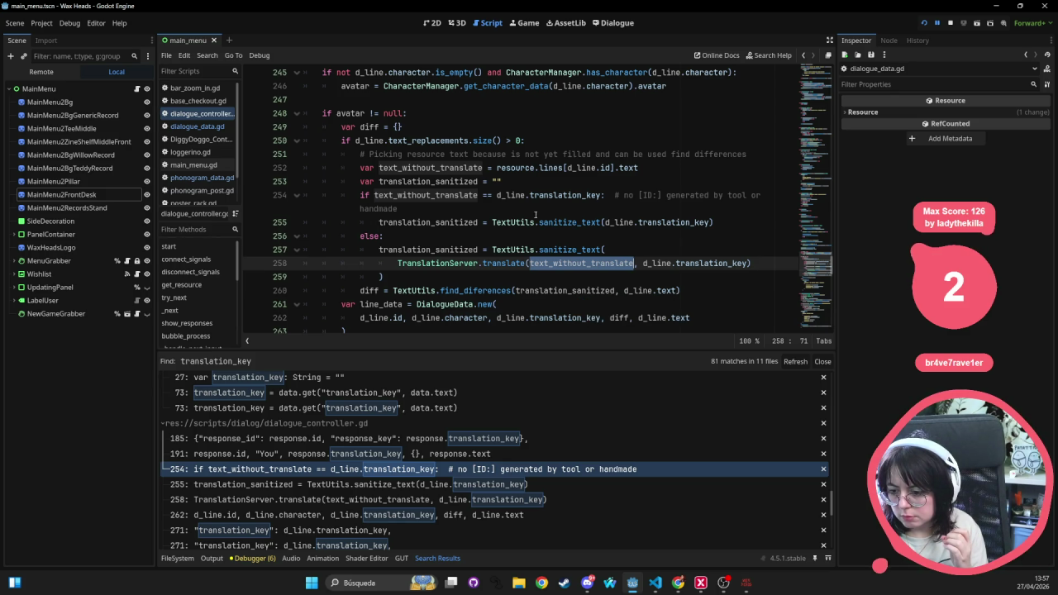
{"action": "mouse_move", "coordinate": [323, 141]}
{"action": "left_mouse_down"}
{"action": "mouse_move", "coordinate": [578, 168]}
{"action": "mouse_move", "coordinate": [491, 181]}
{"action": "left_mouse_up"}
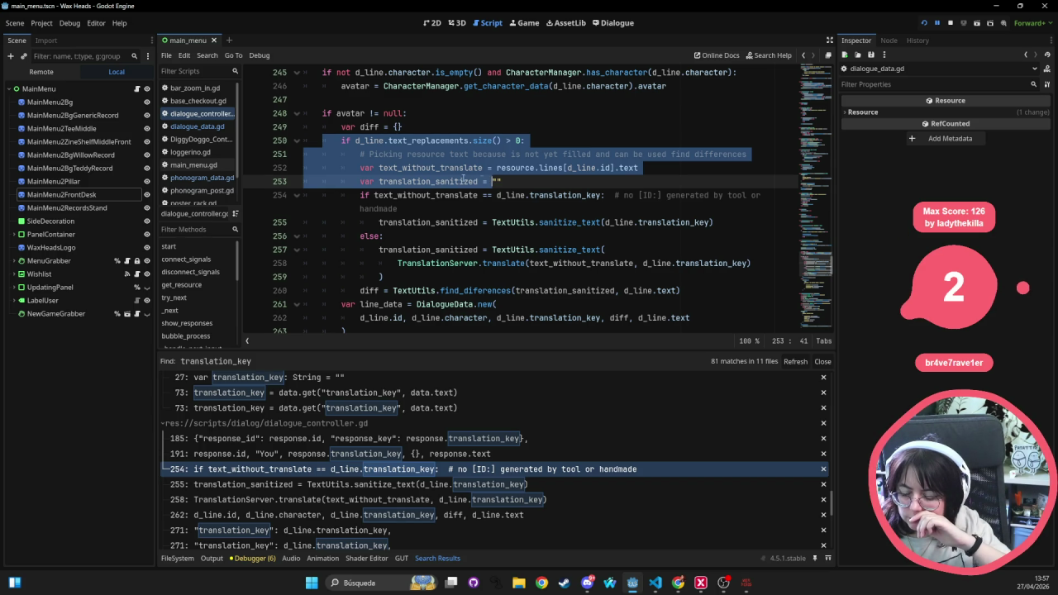
{"action": "left_click", "coordinate": [313, 138]}
{"action": "mouse_move", "coordinate": [304, 141]}
{"action": "left_mouse_down"}
{"action": "mouse_move", "coordinate": [385, 236]}
{"action": "mouse_move", "coordinate": [616, 290]}
{"action": "mouse_move", "coordinate": [749, 284]}
{"action": "left_mouse_up"}
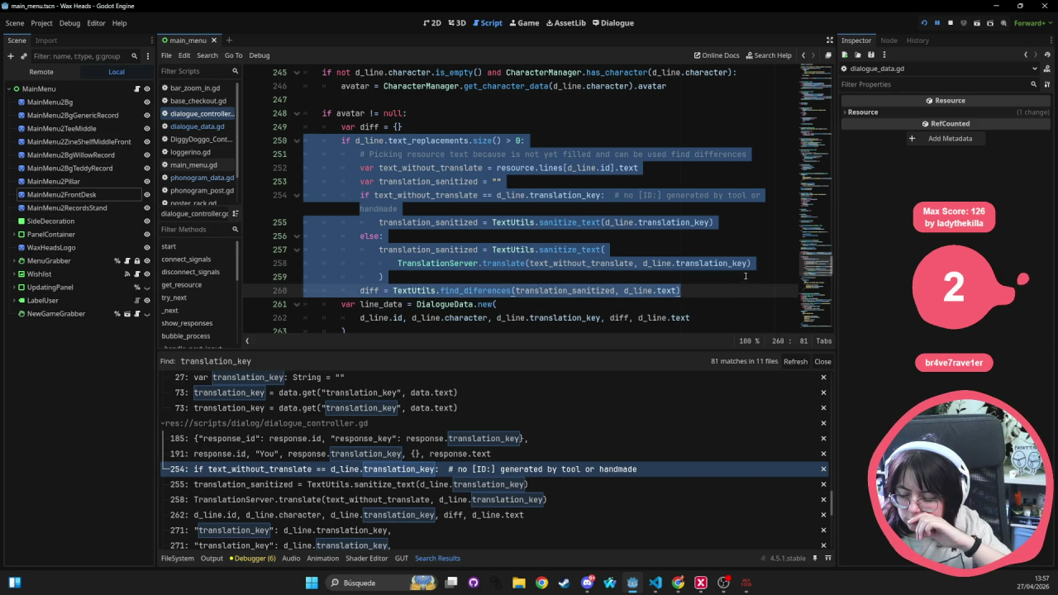
{"action": "mouse_move", "coordinate": [711, 266]}
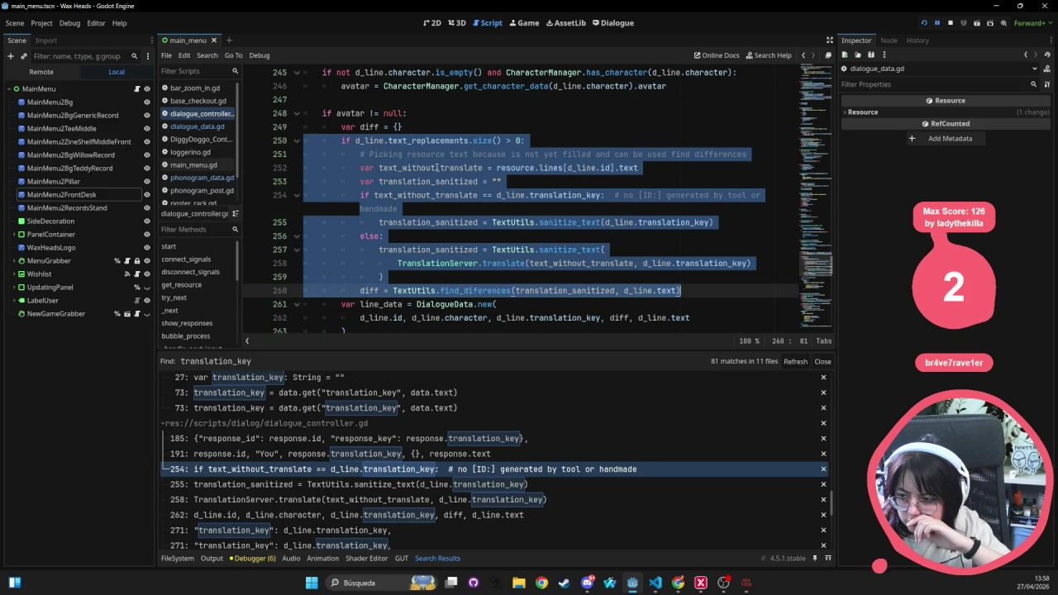
- Inspect d_line.id, translation_key and text_without_translate across lines 252–255
{"action": "double_click", "coordinate": [437, 168]}
{"action": "left_click_drag", "start_coordinate": [566, 168], "coordinate": [612, 168]}
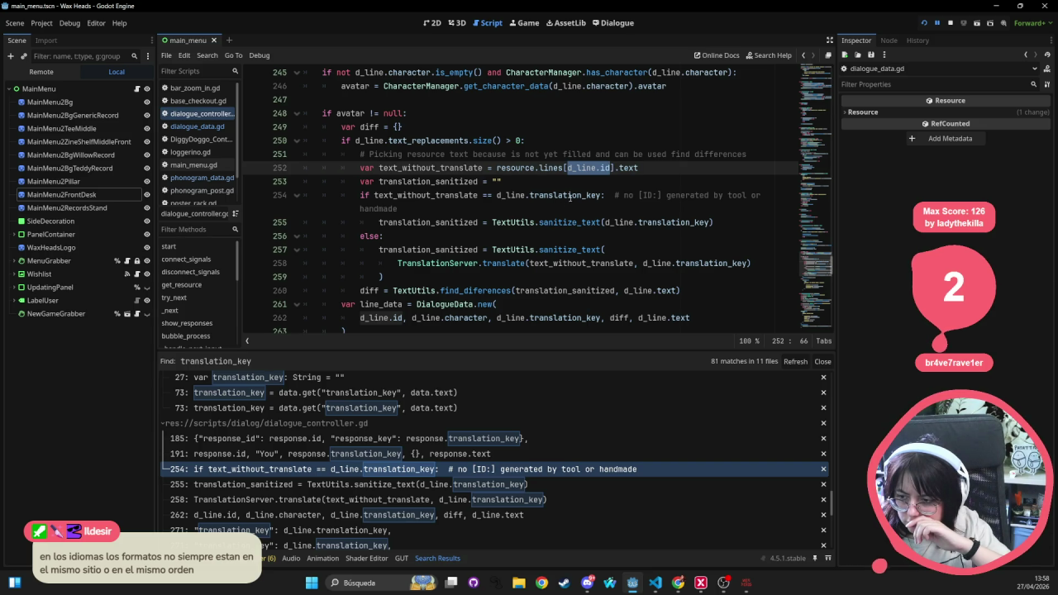
{"action": "double_click", "coordinate": [570, 195]}
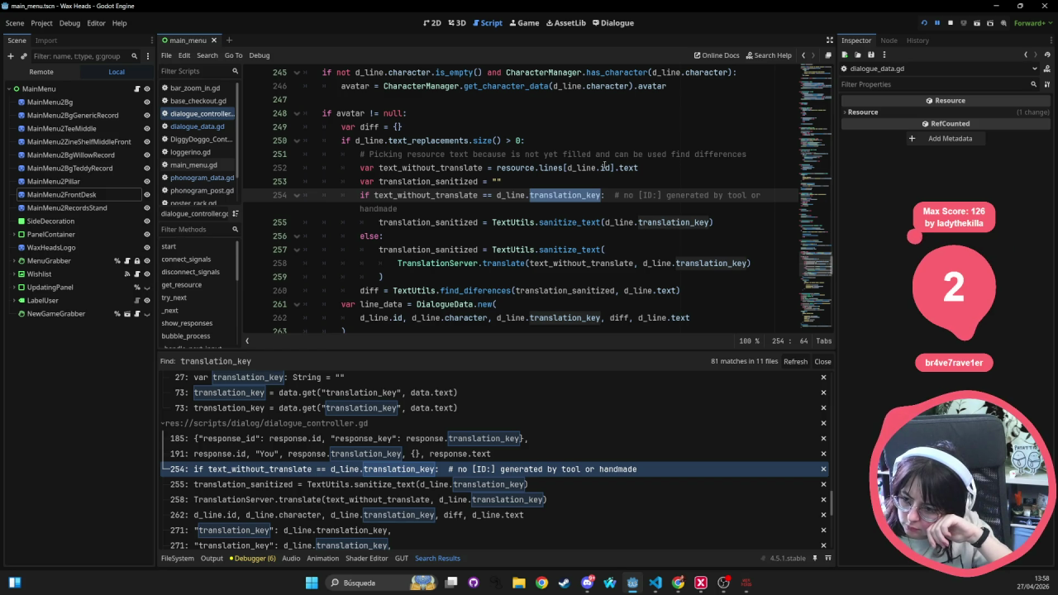
{"action": "double_click", "coordinate": [426, 195]}
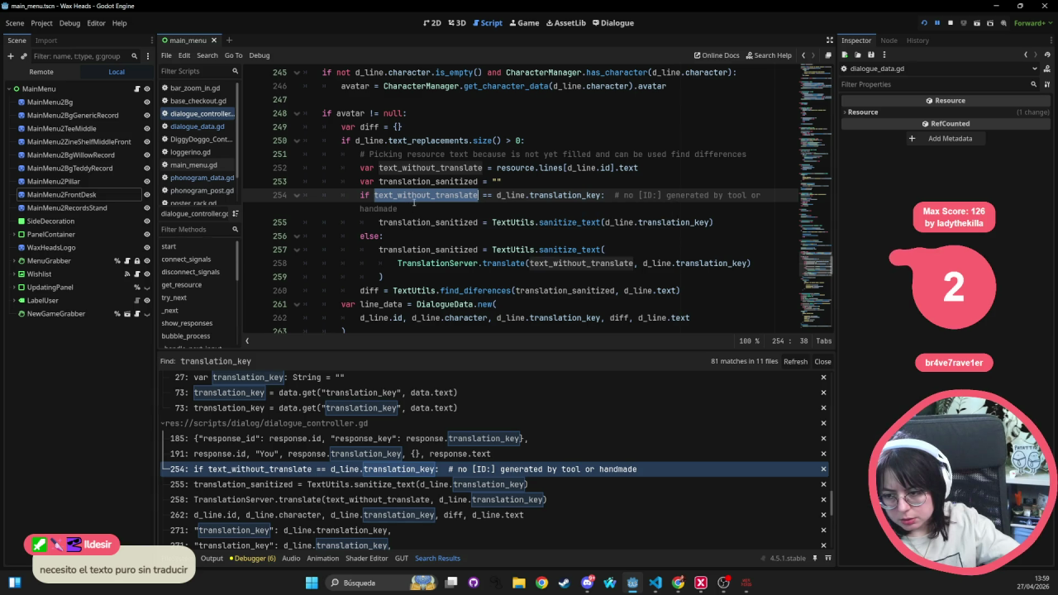
{"action": "double_click", "coordinate": [565, 195]}
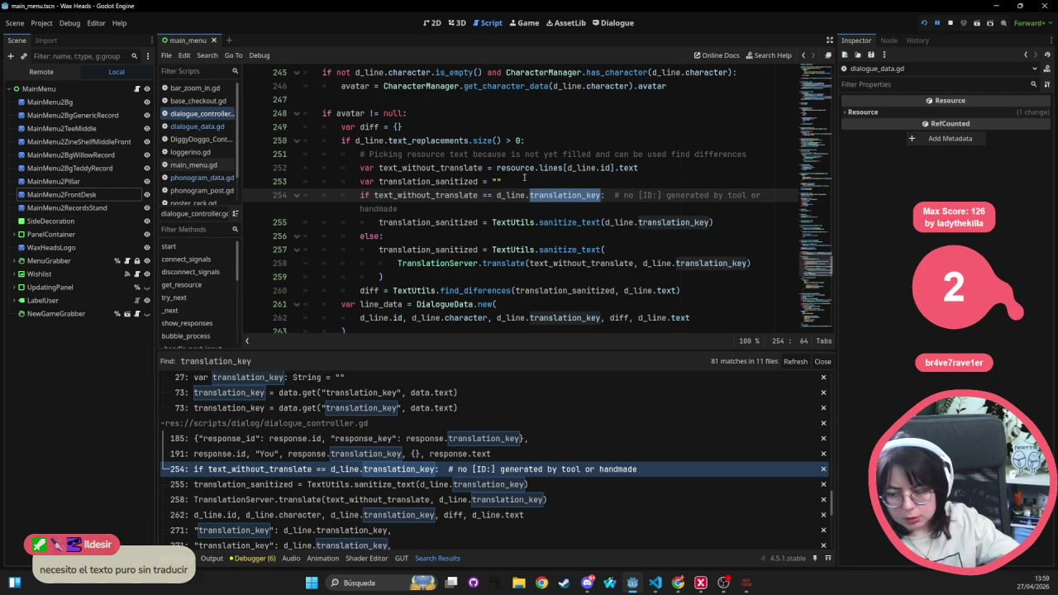
{"action": "left_click_drag", "start_coordinate": [638, 167], "coordinate": [496, 168]}
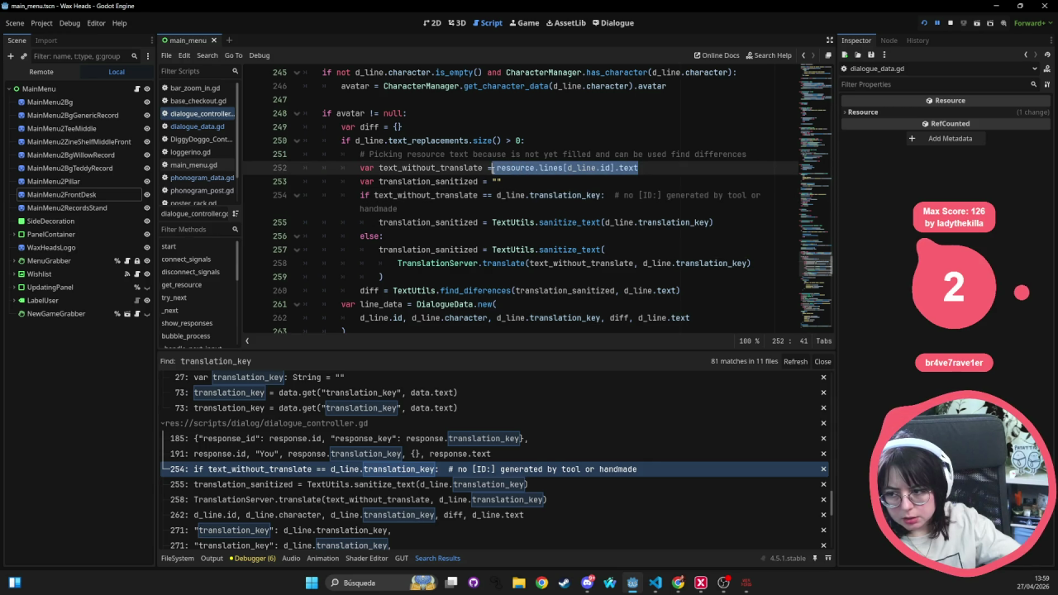
{"action": "mouse_move", "coordinate": [496, 169]}
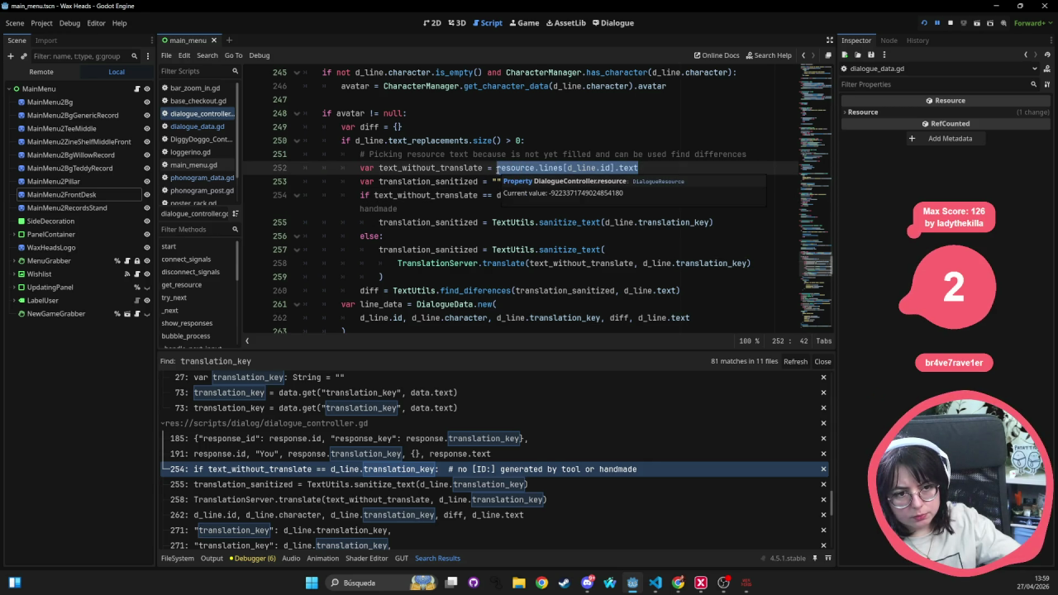
{"action": "left_click", "coordinate": [634, 222]}
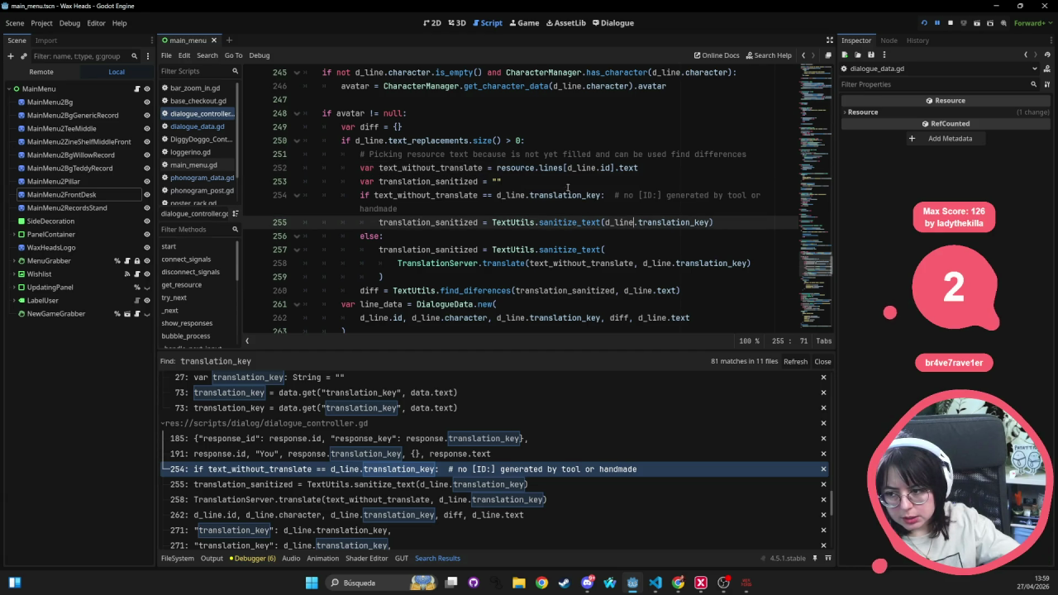
{"action": "mouse_move", "coordinate": [598, 195]}
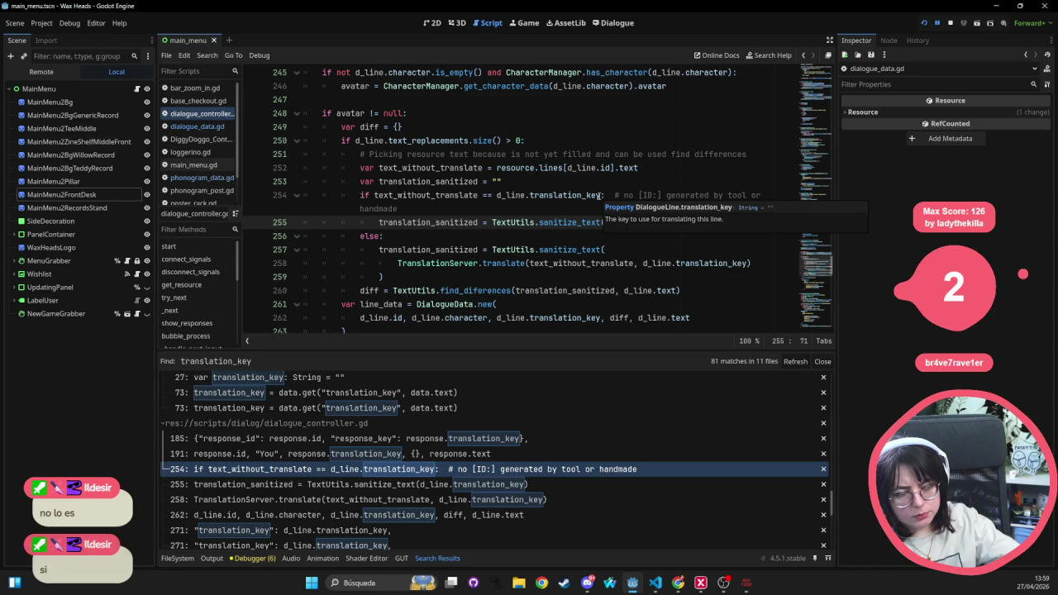
{"action": "double_click", "coordinate": [652, 222]}
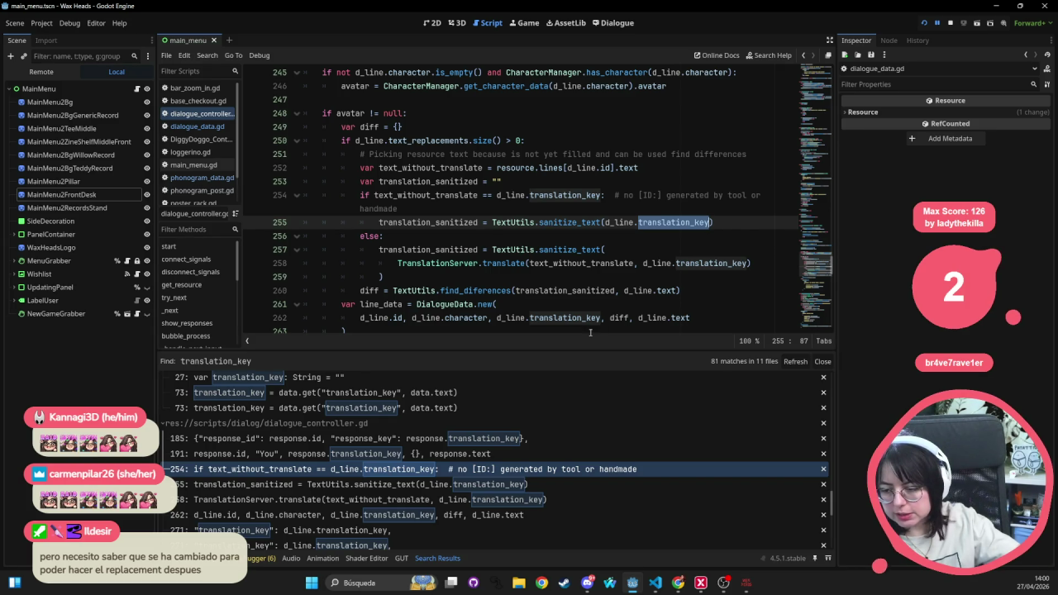
- Look through dialogue_controller.gd, then go to the translation_key use on line 185
{"action": "scroll", "coordinate": [552, 307], "scroll_direction": "down", "scroll_amount": 3}
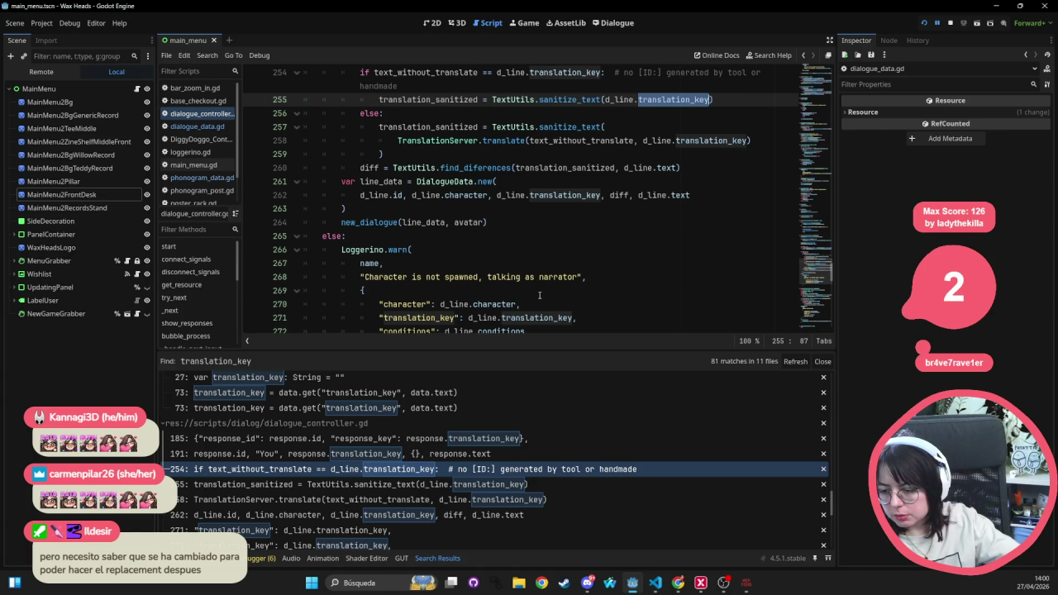
{"action": "scroll", "coordinate": [486, 296], "scroll_direction": "down", "scroll_amount": 1}
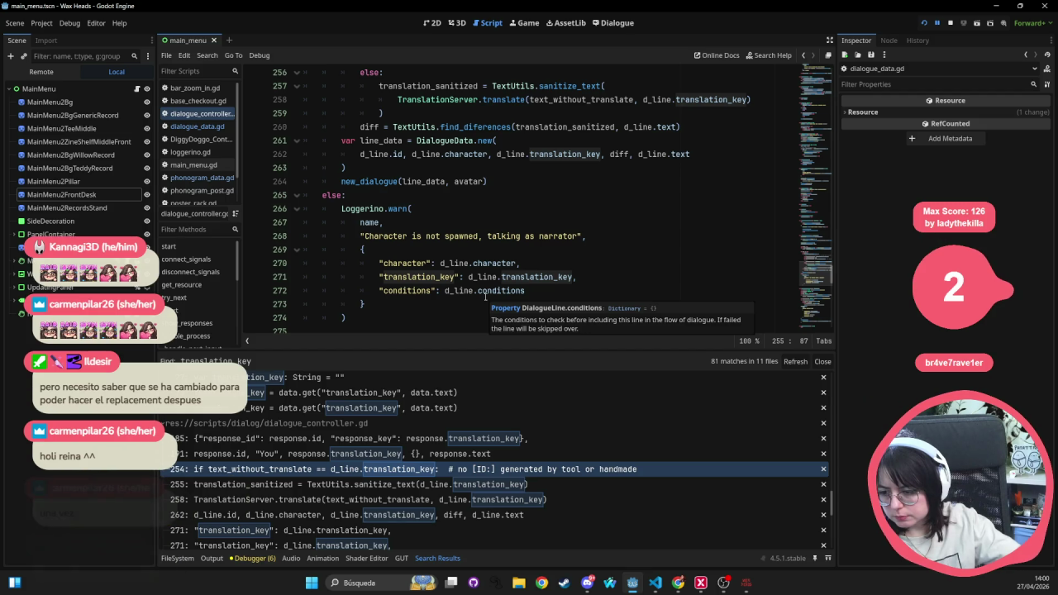
{"action": "scroll", "coordinate": [485, 296], "scroll_direction": "up", "scroll_amount": 3}
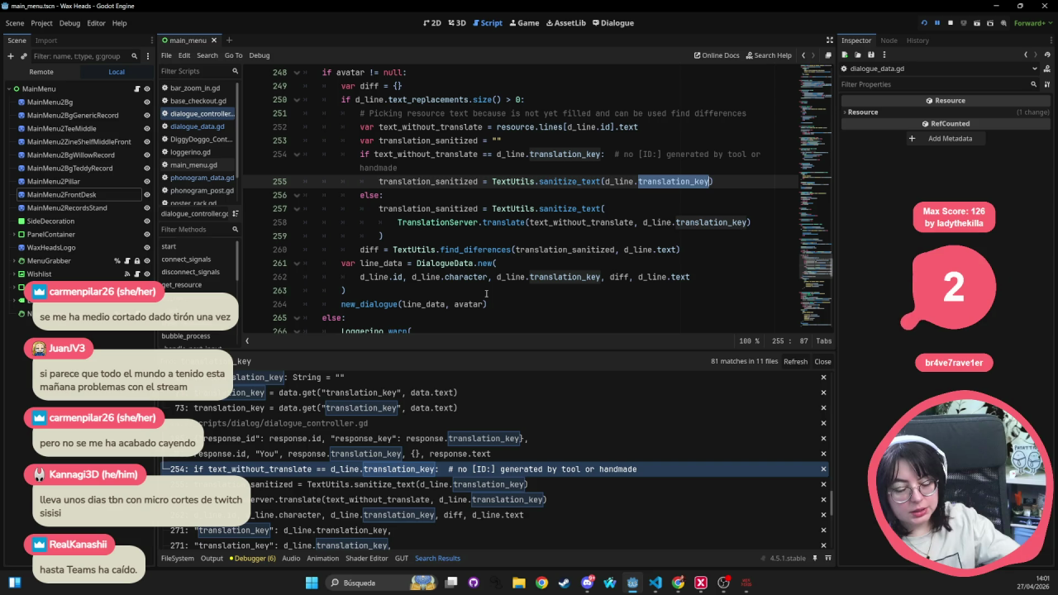
{"action": "scroll", "coordinate": [509, 286], "scroll_direction": "up", "scroll_amount": 10}
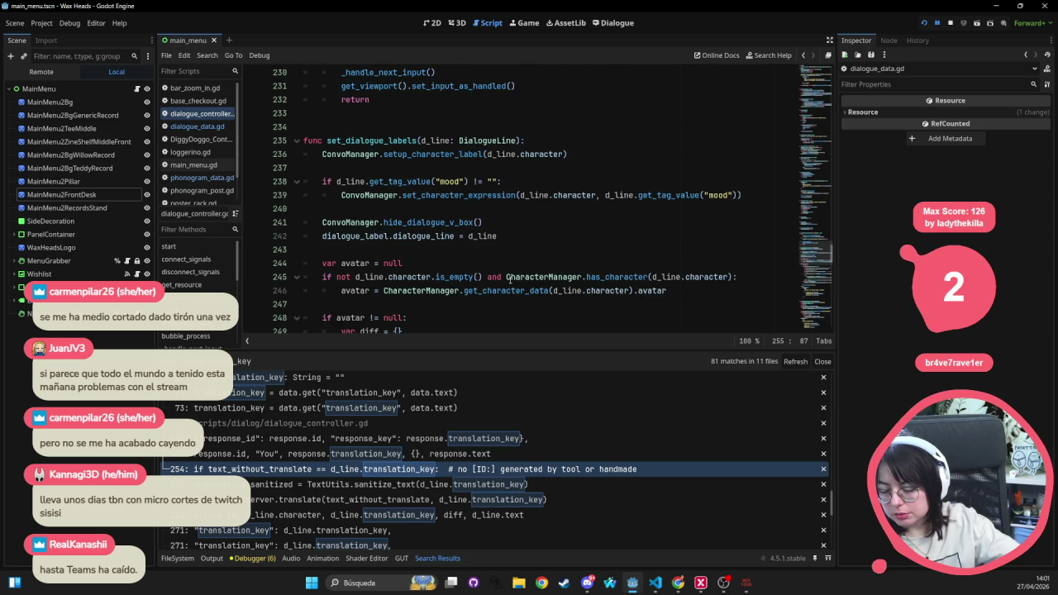
{"action": "scroll", "coordinate": [510, 280], "scroll_direction": "up", "scroll_amount": 12}
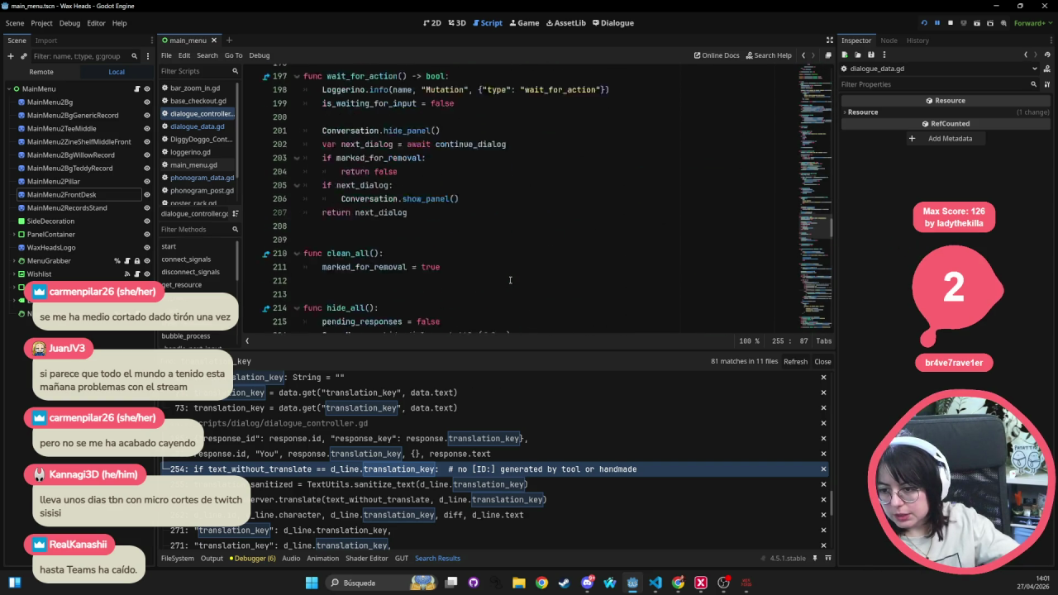
{"action": "scroll", "coordinate": [509, 280], "scroll_direction": "up", "scroll_amount": 9}
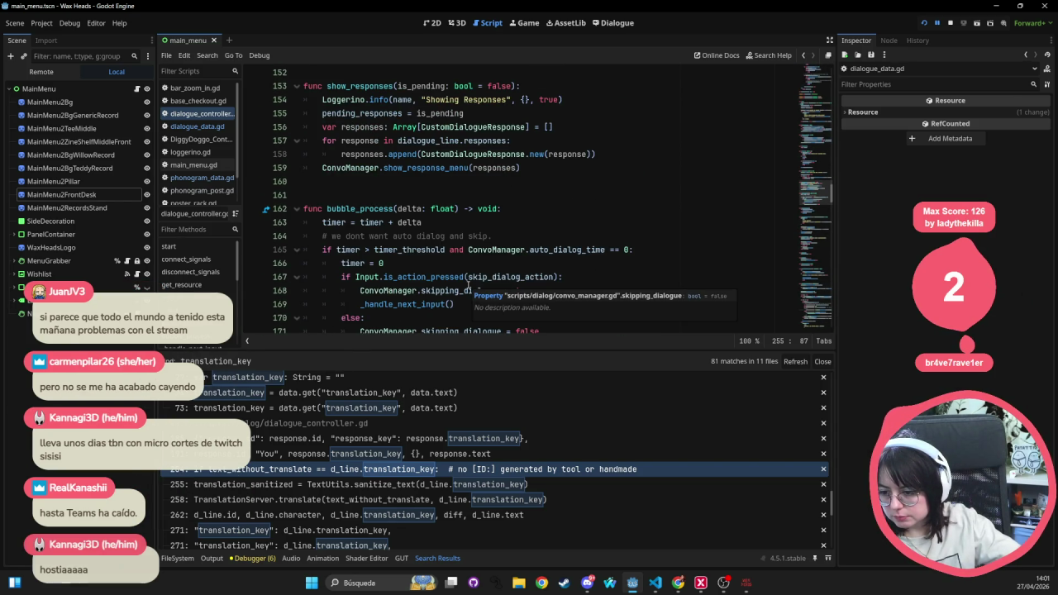
{"action": "scroll", "coordinate": [468, 285], "scroll_direction": "up", "scroll_amount": 3}
{"action": "scroll", "coordinate": [468, 285], "scroll_direction": "up", "scroll_amount": 18}
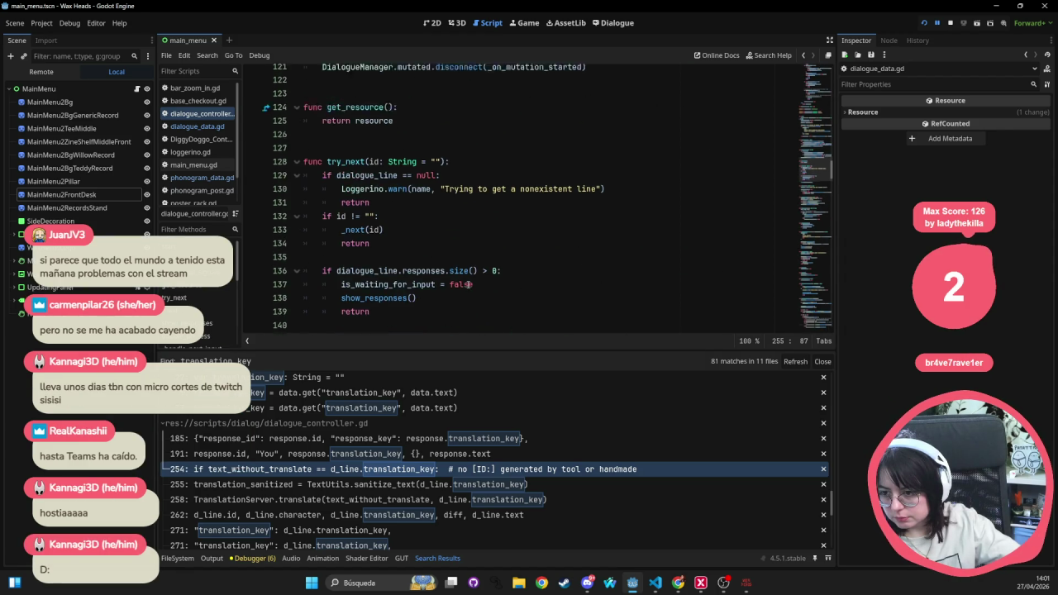
{"action": "scroll", "coordinate": [468, 285], "scroll_direction": "up", "scroll_amount": 20}
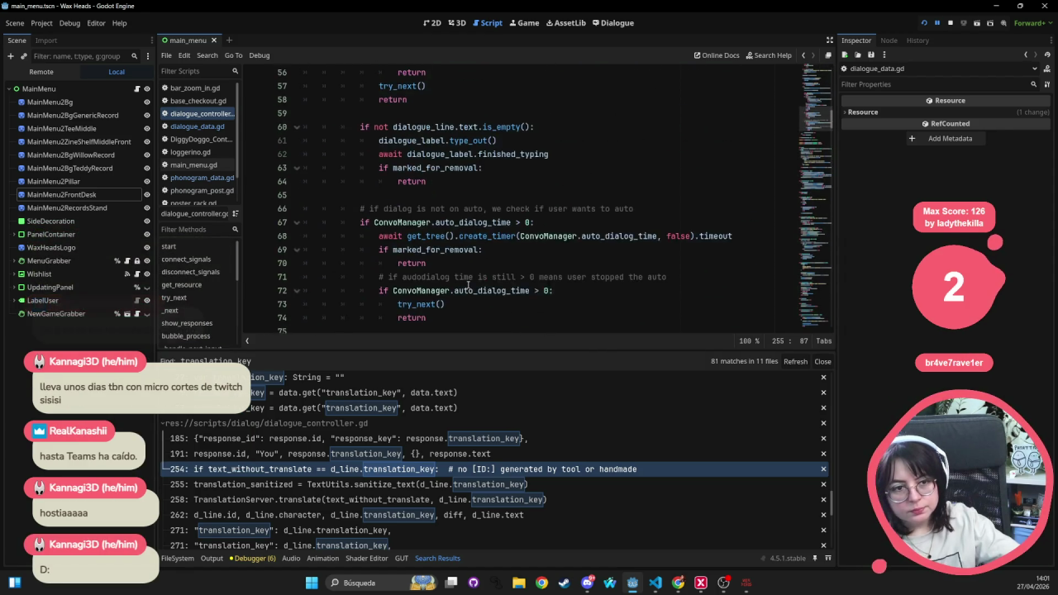
{"action": "scroll", "coordinate": [467, 285], "scroll_direction": "up", "scroll_amount": 8}
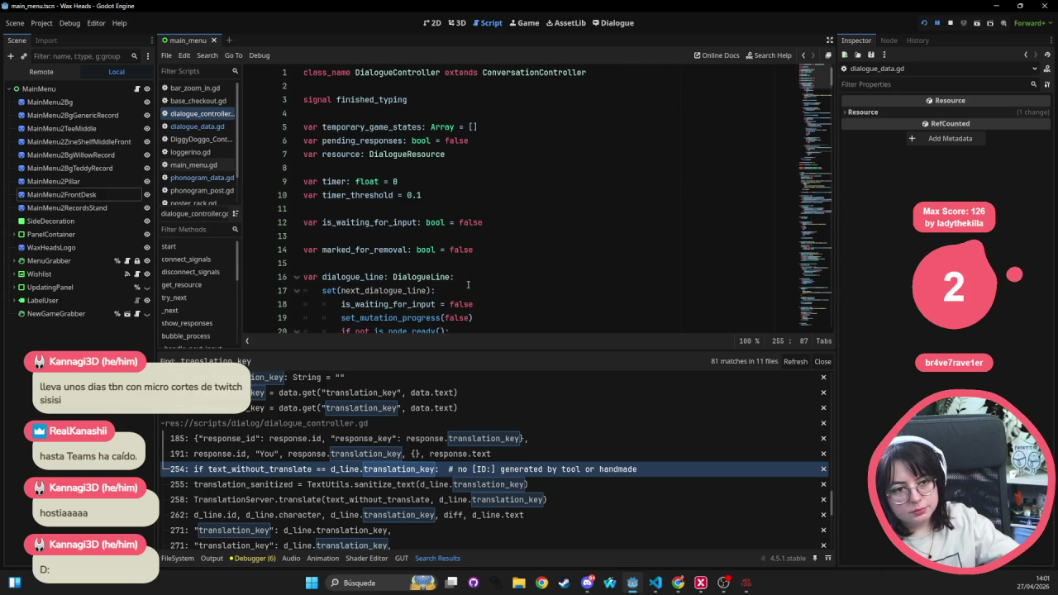
{"action": "scroll", "coordinate": [464, 285], "scroll_direction": "down", "scroll_amount": 7}
{"action": "scroll", "coordinate": [464, 285], "scroll_direction": "down", "scroll_amount": 20}
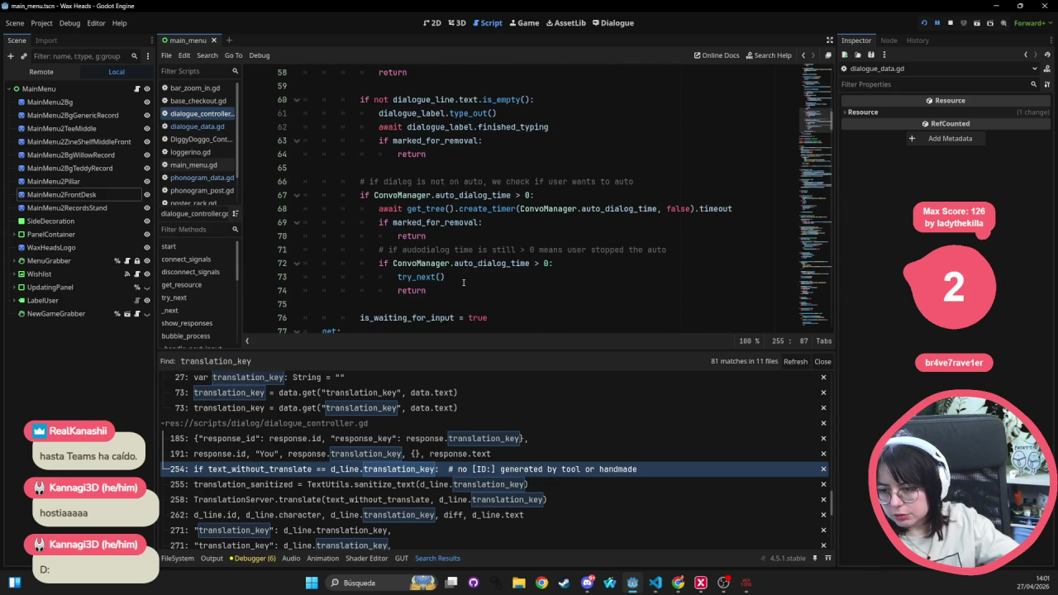
{"action": "scroll", "coordinate": [457, 280], "scroll_direction": "down", "scroll_amount": 3}
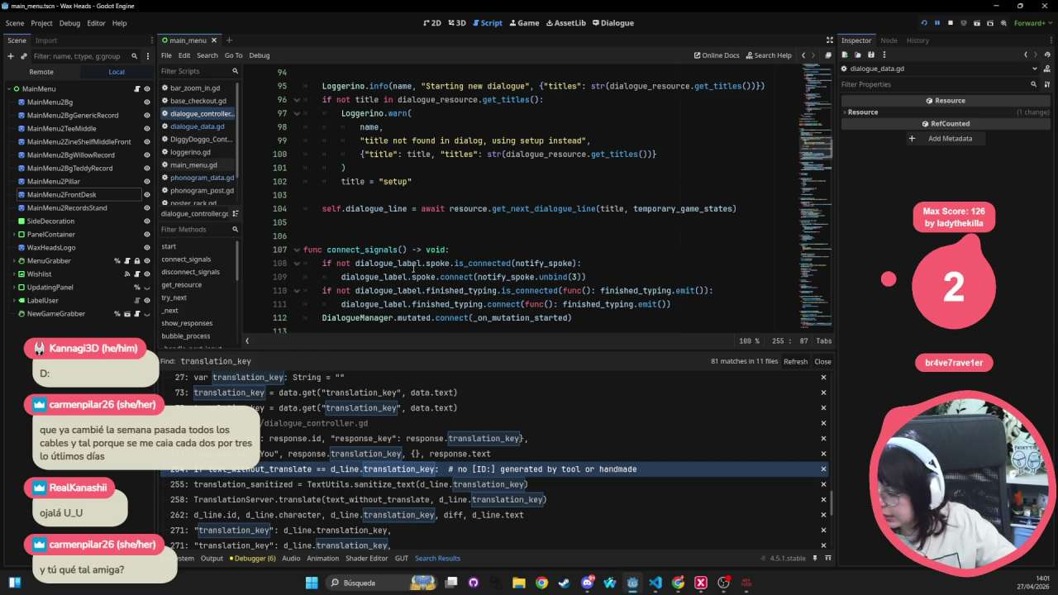
{"action": "mouse_move", "coordinate": [413, 266]}
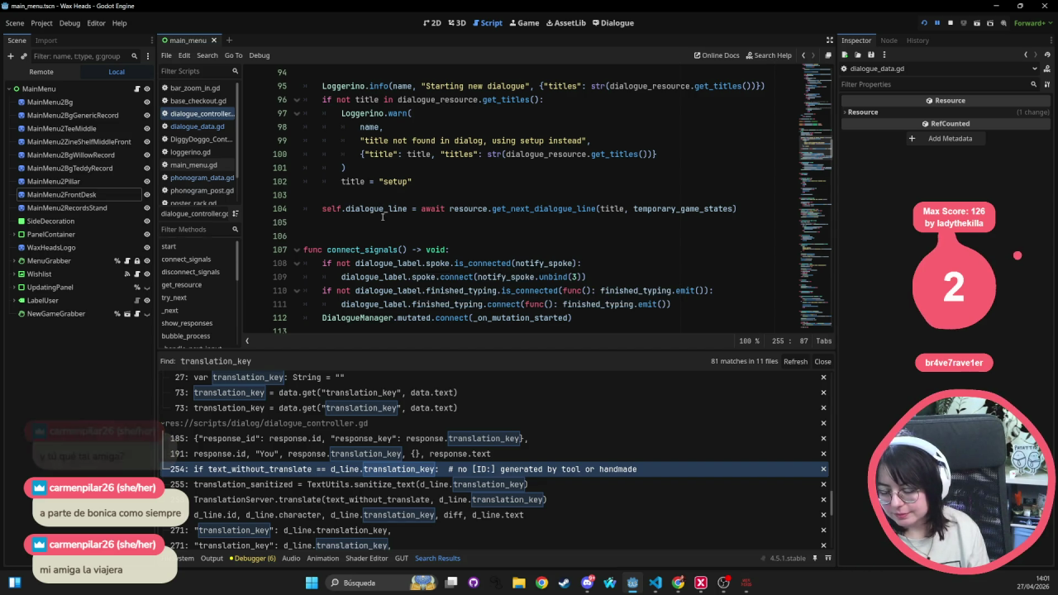
{"action": "scroll", "coordinate": [383, 216], "scroll_direction": "up", "scroll_amount": 6}
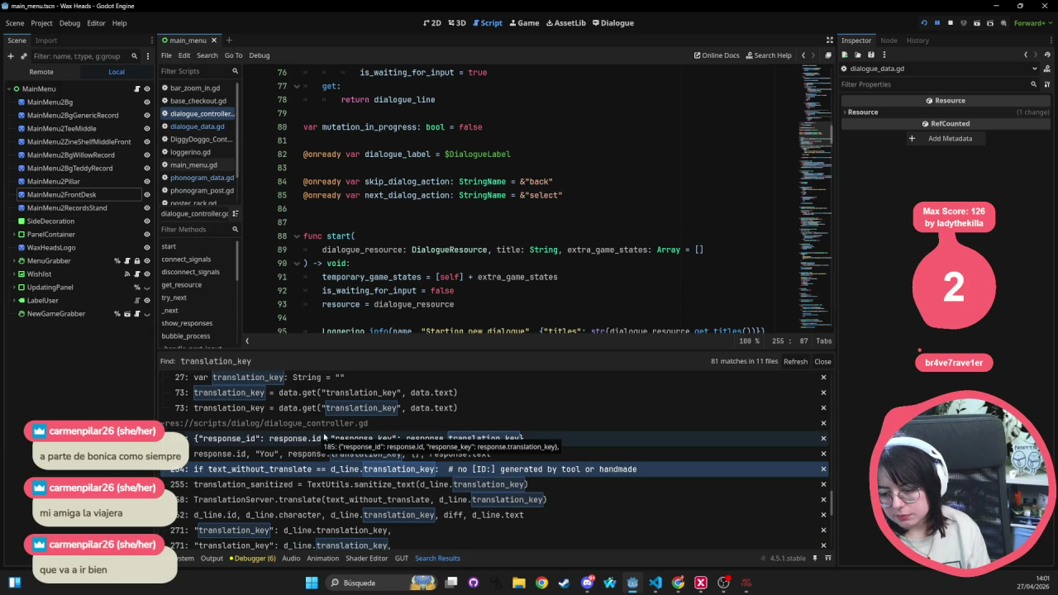
{"action": "left_click", "coordinate": [467, 446]}
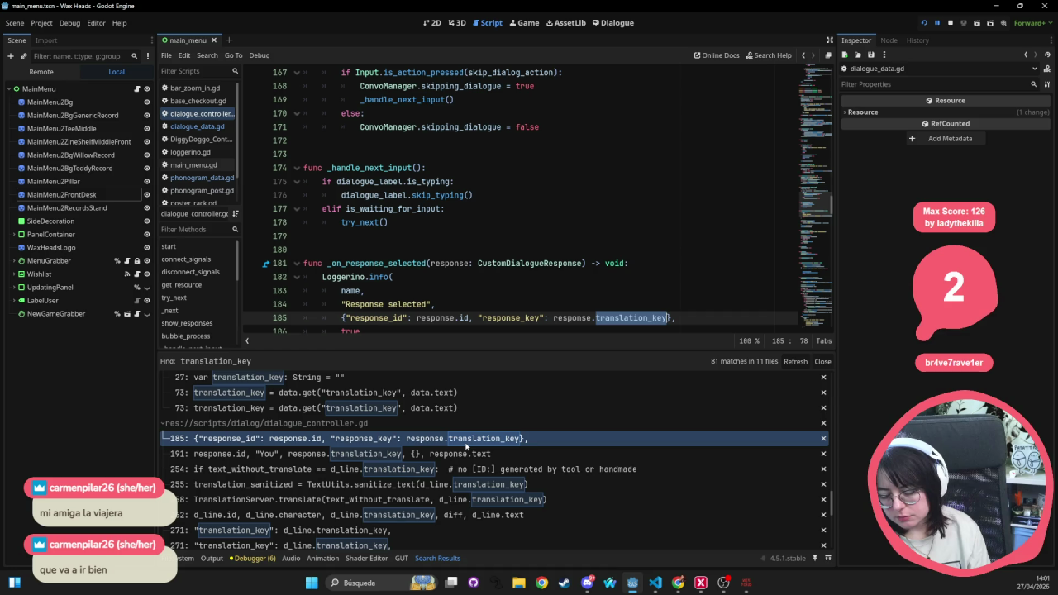
- Go to the line 191 result and select the DialogueData construction on lines 190–192
{"action": "scroll", "coordinate": [467, 261], "scroll_direction": "down", "scroll_amount": 3}
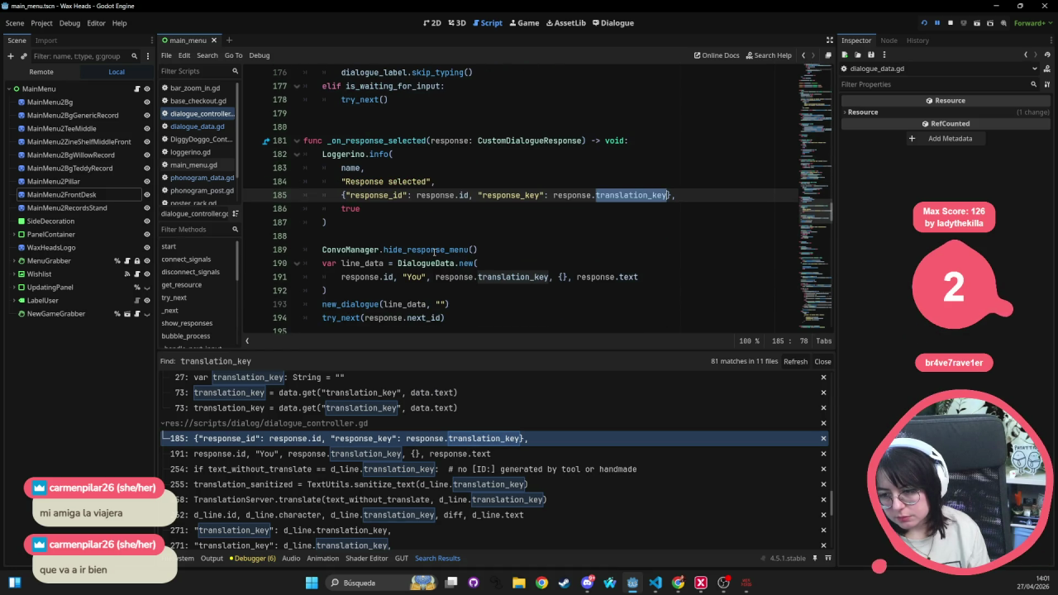
{"action": "scroll", "coordinate": [433, 252], "scroll_direction": "up", "scroll_amount": 2}
{"action": "left_click", "coordinate": [338, 455]}
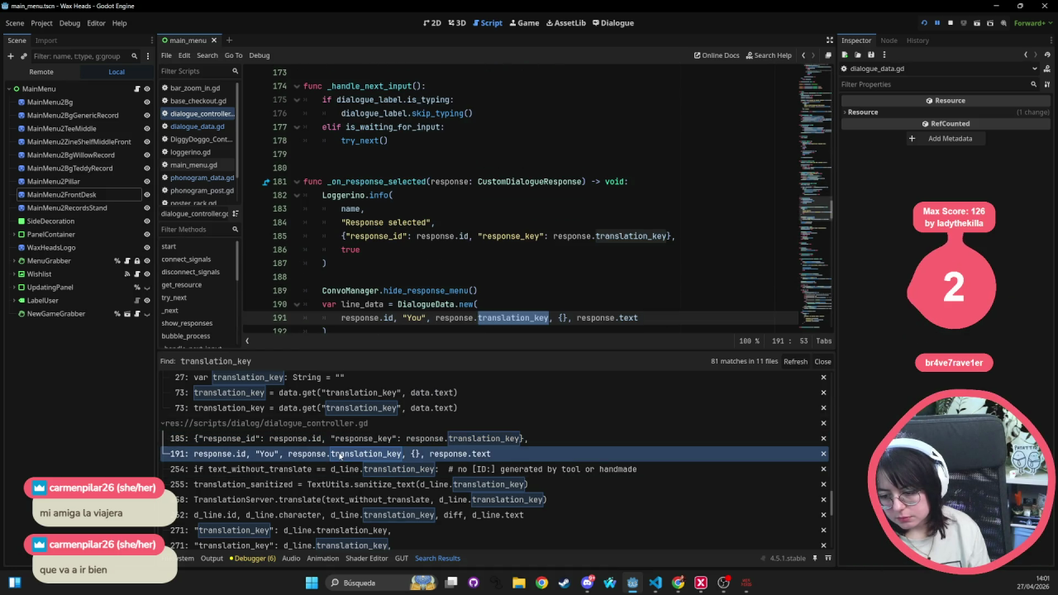
{"action": "scroll", "coordinate": [398, 291], "scroll_direction": "down", "scroll_amount": 1}
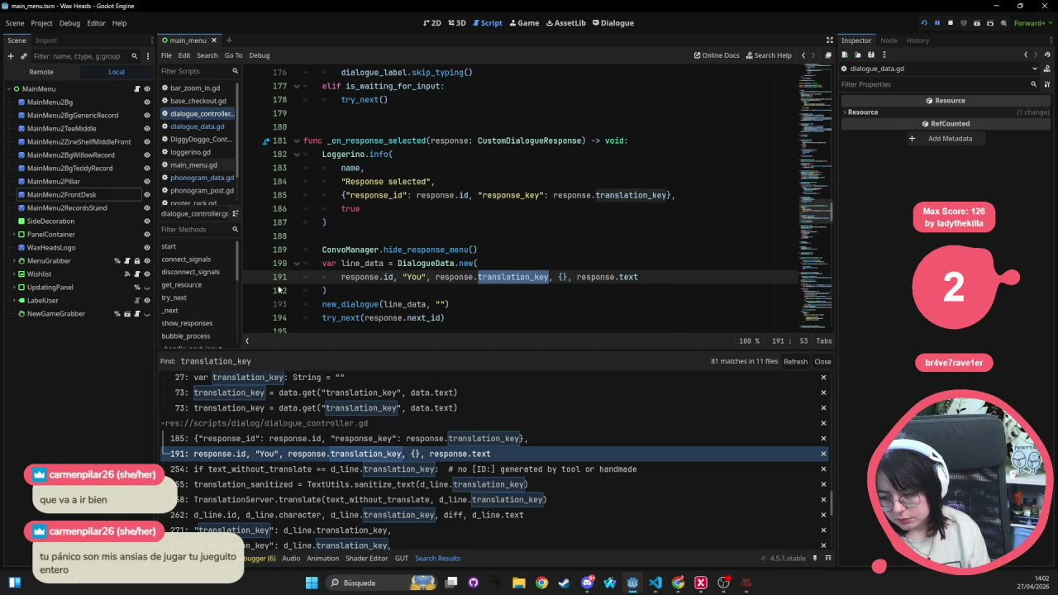
{"action": "left_click", "coordinate": [615, 277]}
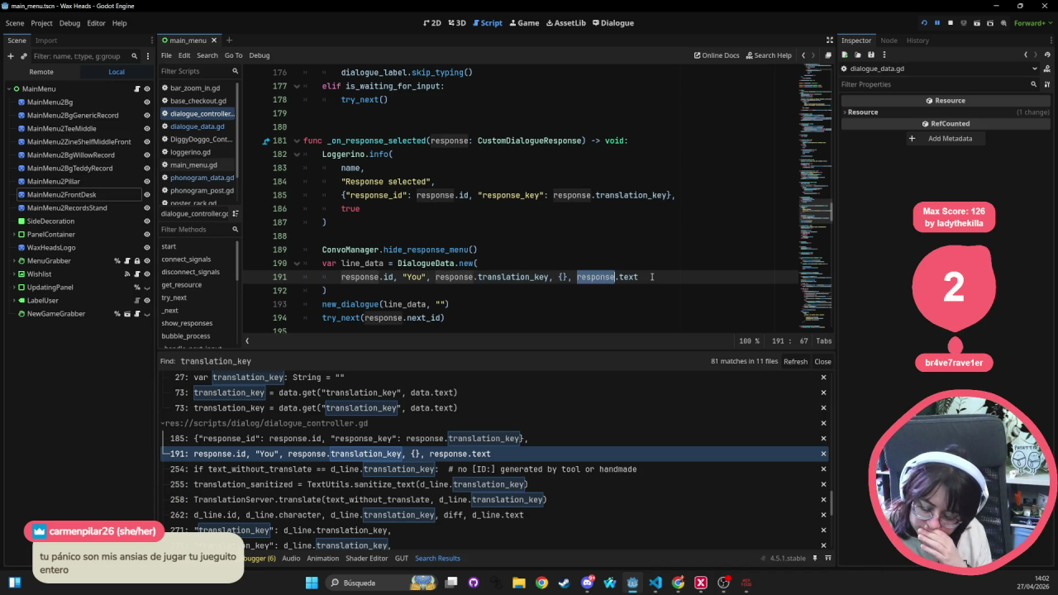
{"action": "left_click_drag", "start_coordinate": [360, 292], "coordinate": [297, 265]}
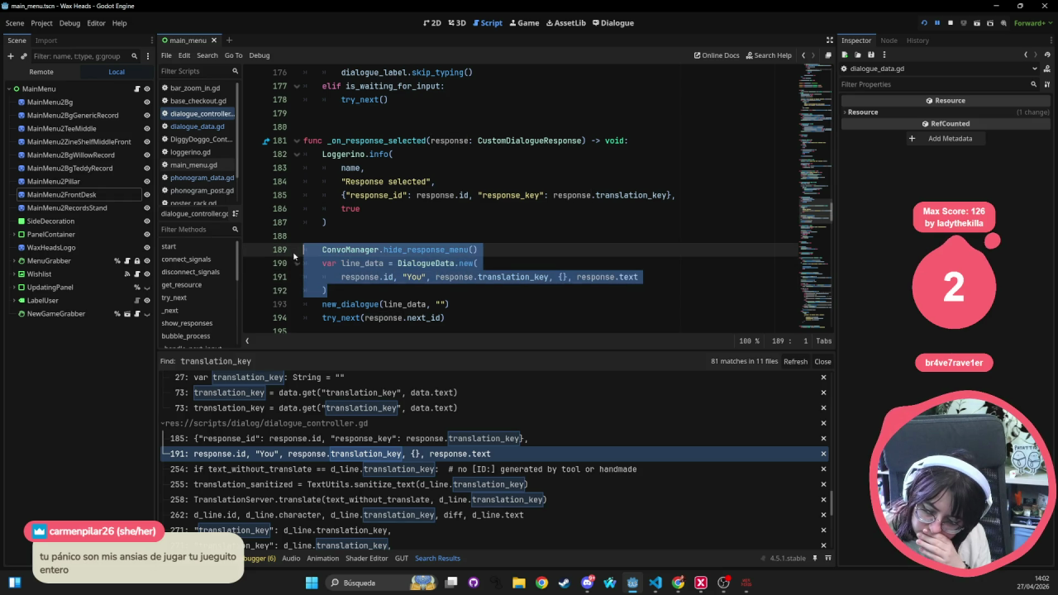
- Open the DialogueData definition, select its field declarations, and return to VS Code
{"action": "left_click", "coordinate": [441, 263]}
{"action": "left_click", "coordinate": [426, 263], "text": "ctrl"}
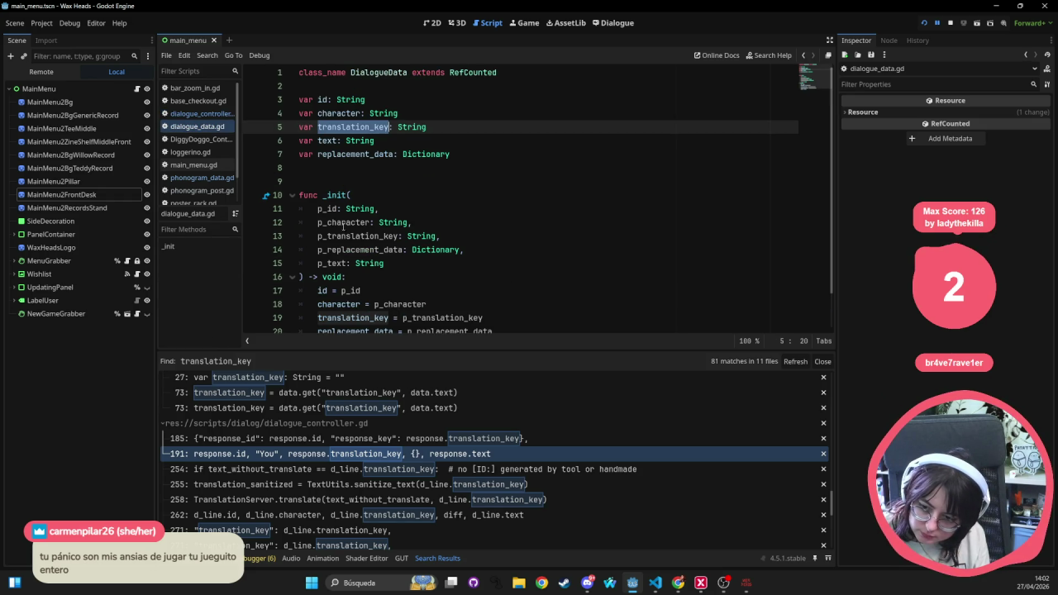
{"action": "mouse_move", "coordinate": [454, 155]}
{"action": "left_mouse_down"}
{"action": "mouse_move", "coordinate": [355, 142]}
{"action": "mouse_move", "coordinate": [271, 103]}
{"action": "left_mouse_up"}
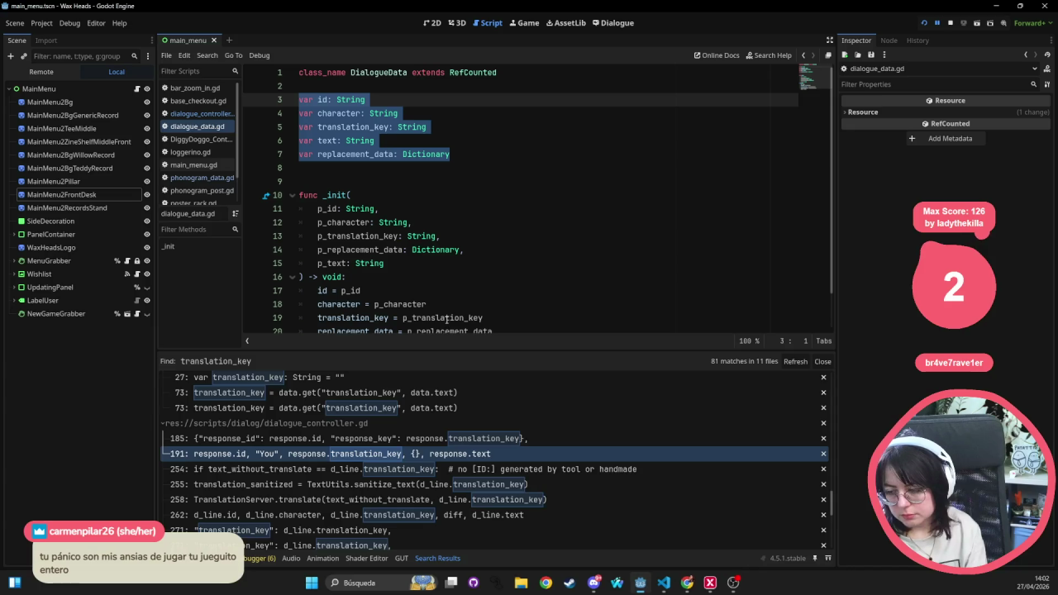
{"action": "key", "text": "alt+Tab"}
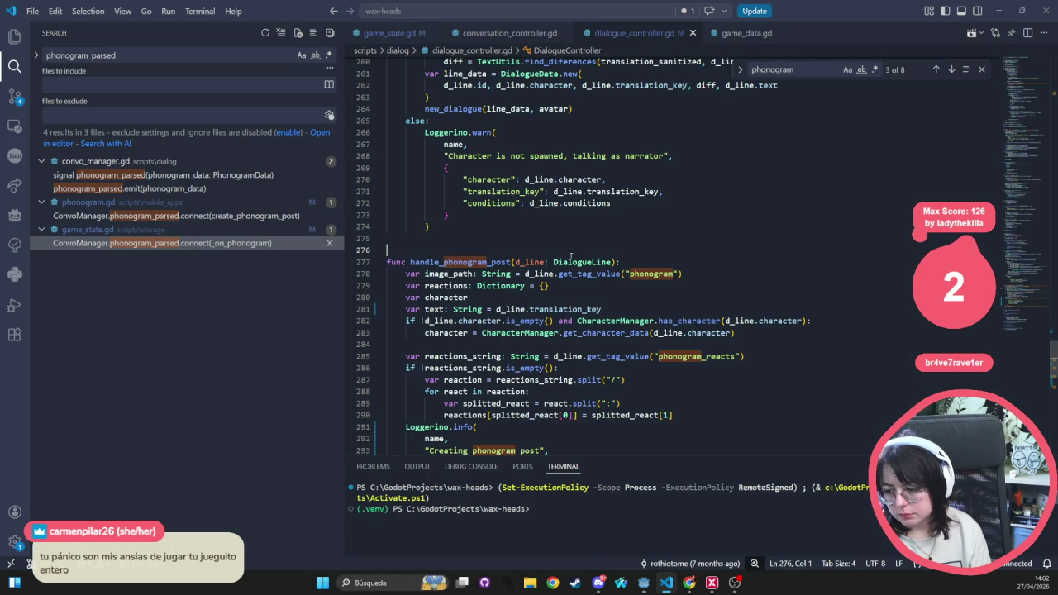
{"action": "double_click", "coordinate": [463, 262]}
{"action": "scroll", "coordinate": [538, 248], "scroll_direction": "up", "scroll_amount": 5}
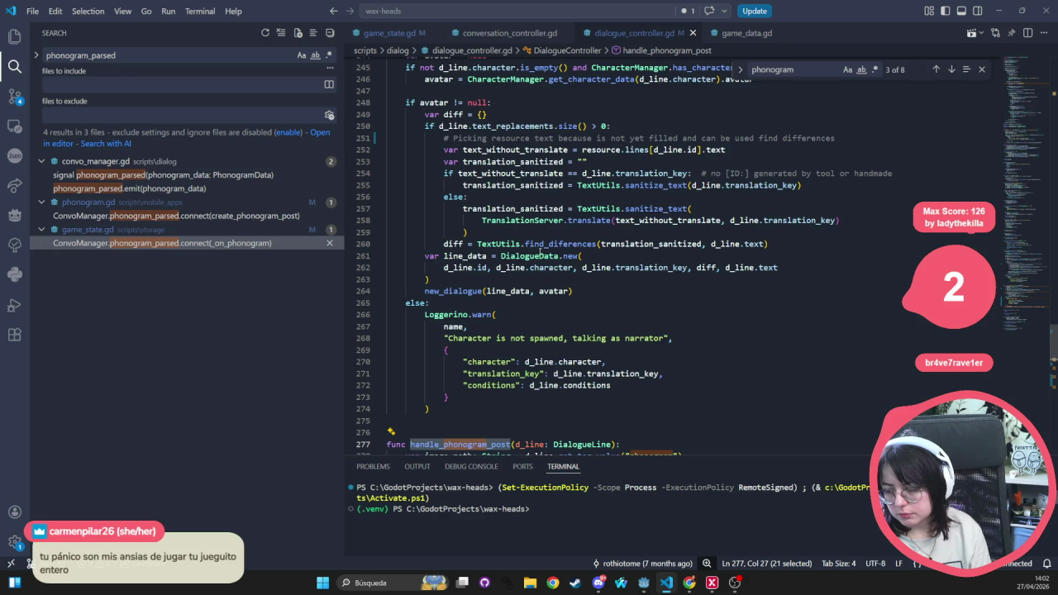
{"action": "scroll", "coordinate": [538, 249], "scroll_direction": "up", "scroll_amount": 5}
{"action": "scroll", "coordinate": [540, 250], "scroll_direction": "down", "scroll_amount": 10}
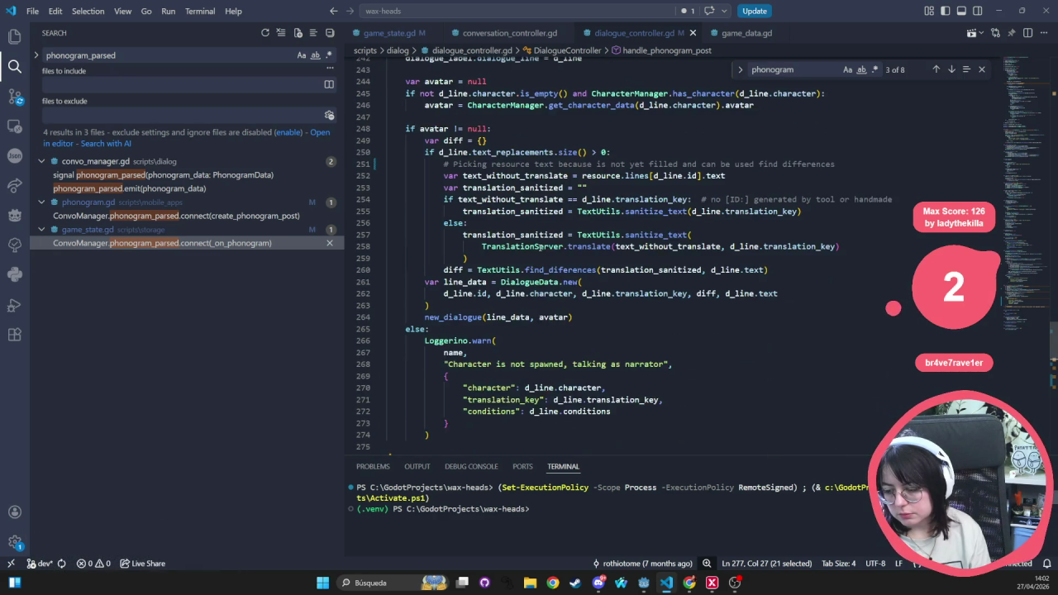
{"action": "left_click", "coordinate": [578, 366]}
{"action": "left_click", "coordinate": [578, 366], "text": "ctrl"}
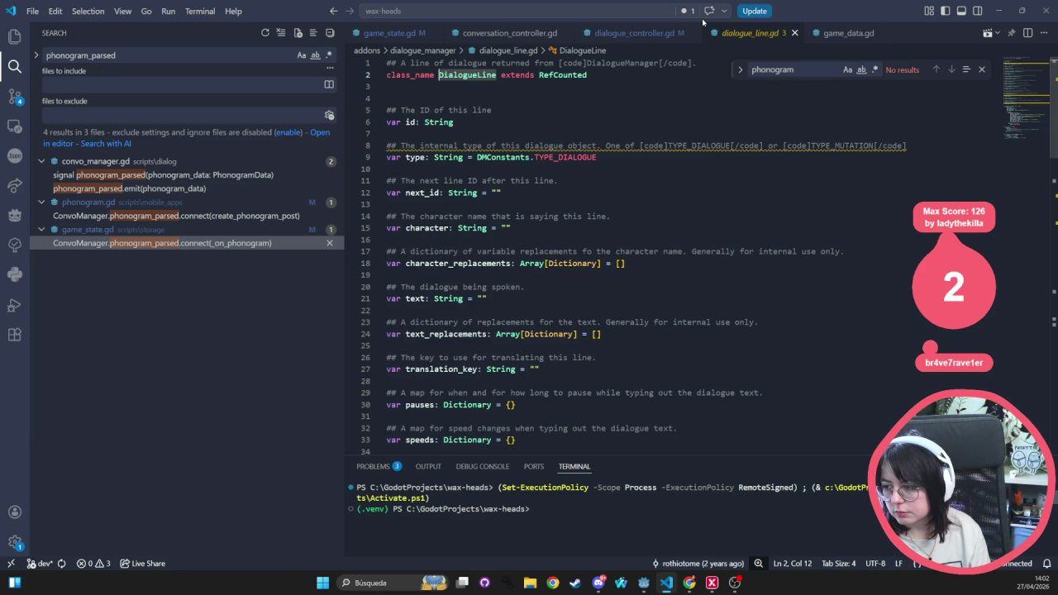
{"action": "left_click", "coordinate": [620, 34]}
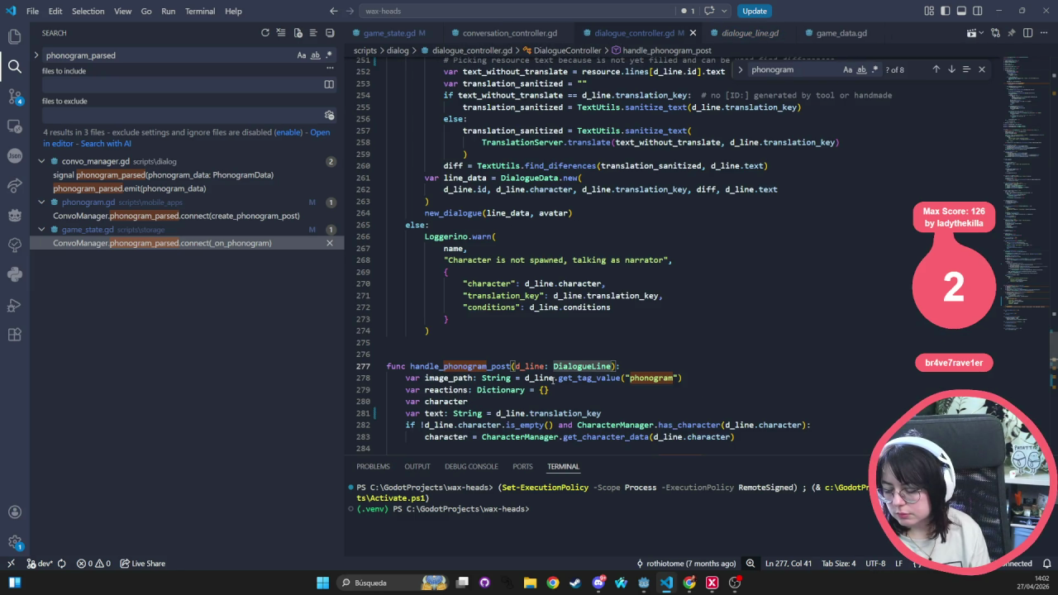
{"action": "double_click", "coordinate": [579, 366]}
{"action": "scroll", "coordinate": [570, 331], "scroll_direction": "up", "scroll_amount": 8}
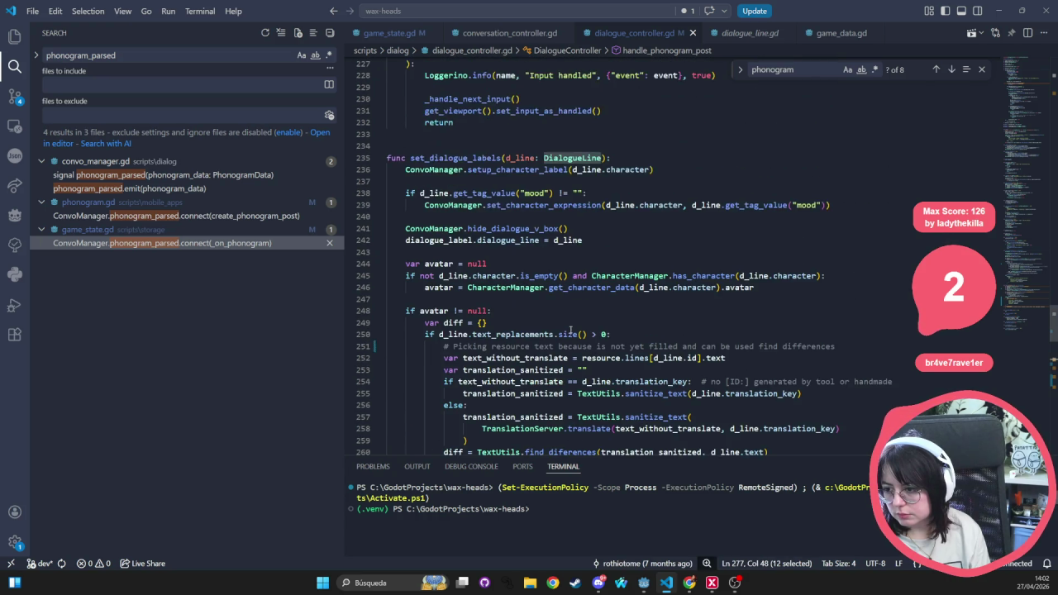
{"action": "scroll", "coordinate": [582, 241], "scroll_direction": "up", "scroll_amount": 5}
{"action": "scroll", "coordinate": [582, 244], "scroll_direction": "down", "scroll_amount": 15}
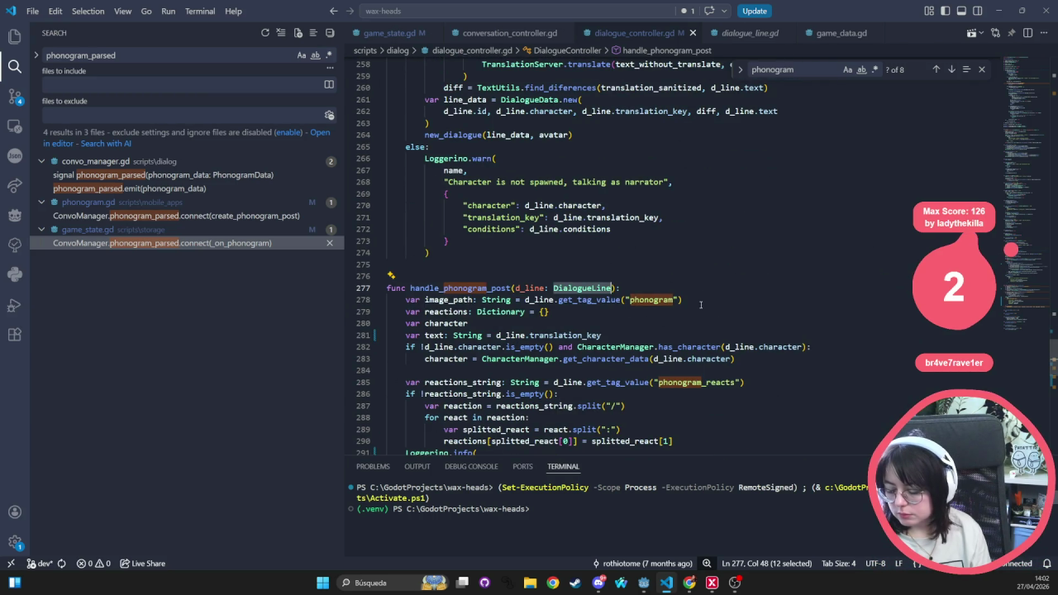
{"action": "key", "text": "ctrl+p"}
{"action": "key", "text": "ctrl+o"}
{"action": "key", "text": "Escape"}
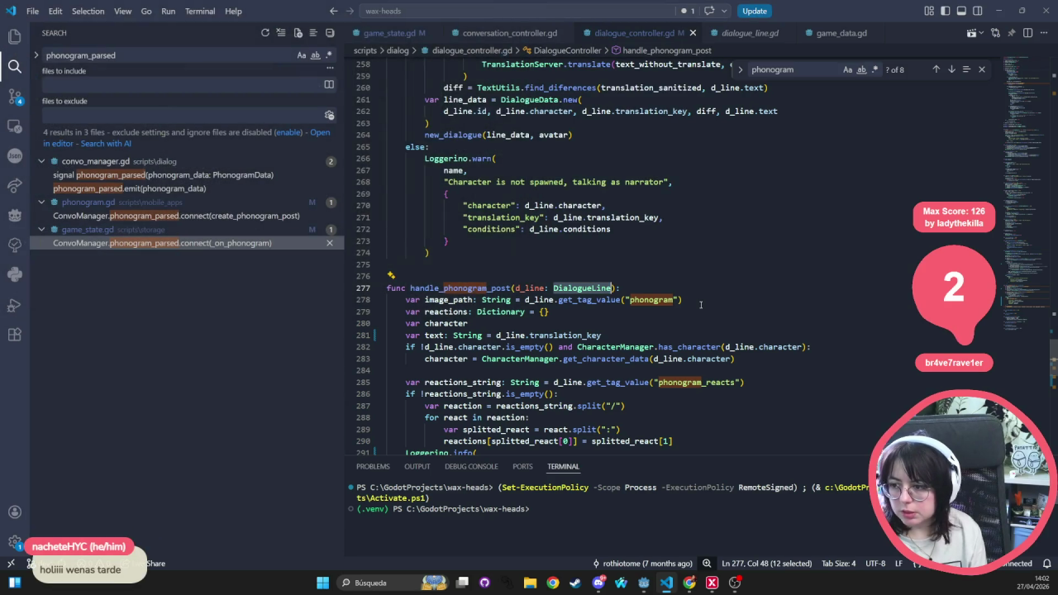
{"action": "key", "text": "ctrl+p"}
{"action": "key", "text": "Escape"}
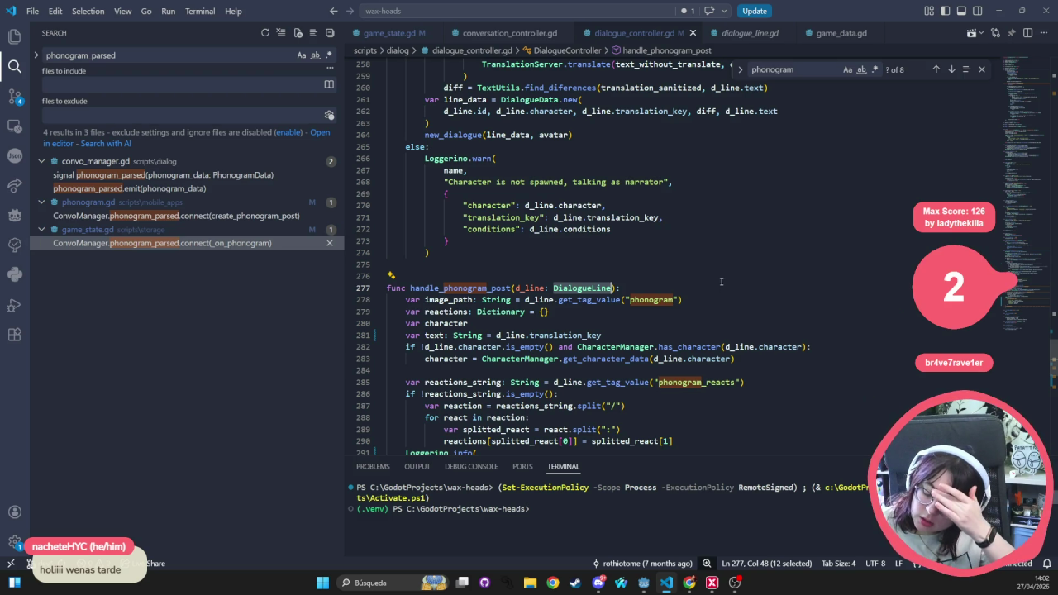
{"action": "left_click", "coordinate": [716, 277]}
{"action": "scroll", "coordinate": [702, 331], "scroll_direction": "up", "scroll_amount": 7}
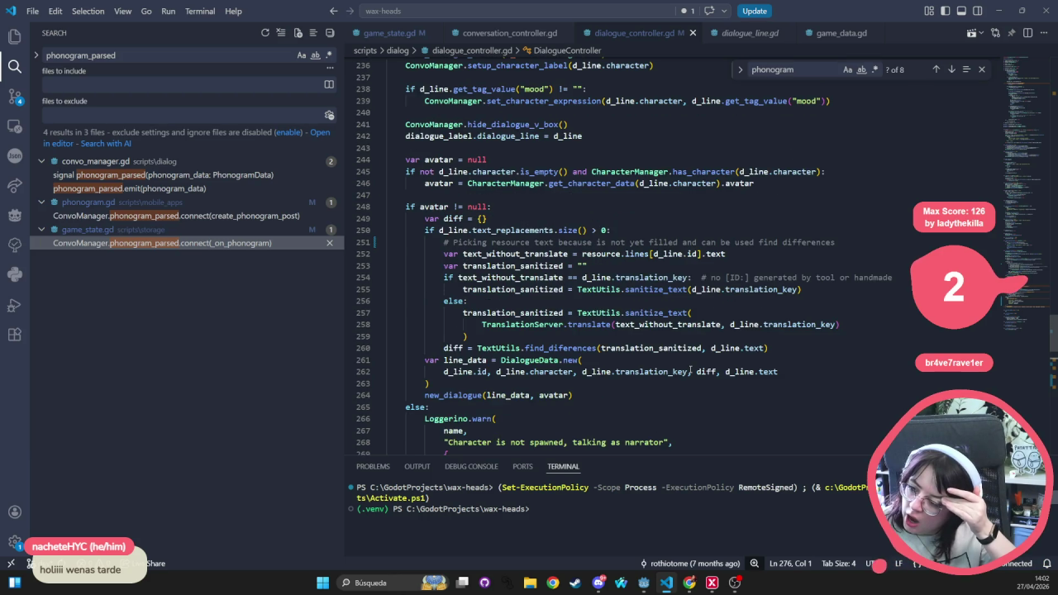
{"action": "scroll", "coordinate": [690, 371], "scroll_direction": "up", "scroll_amount": 3}
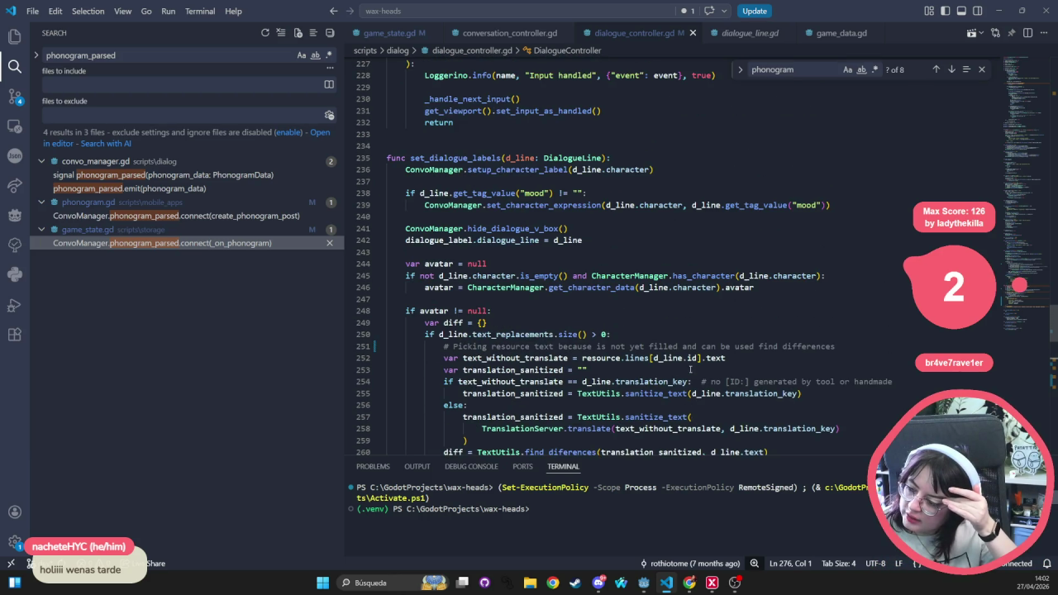
{"action": "double_click", "coordinate": [572, 158]}
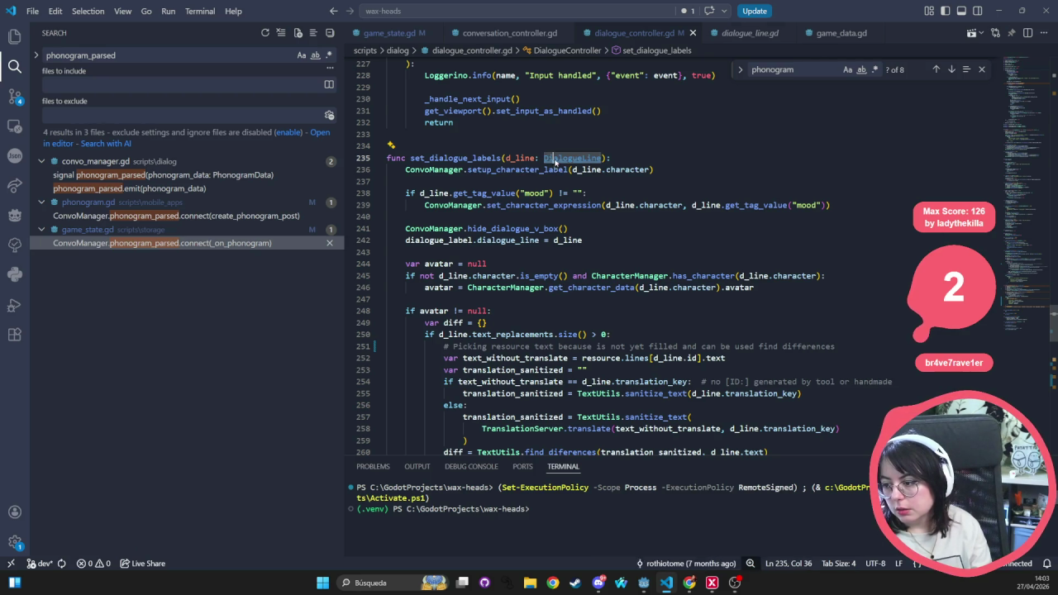
{"action": "left_click", "coordinate": [589, 157], "text": "ctrl"}
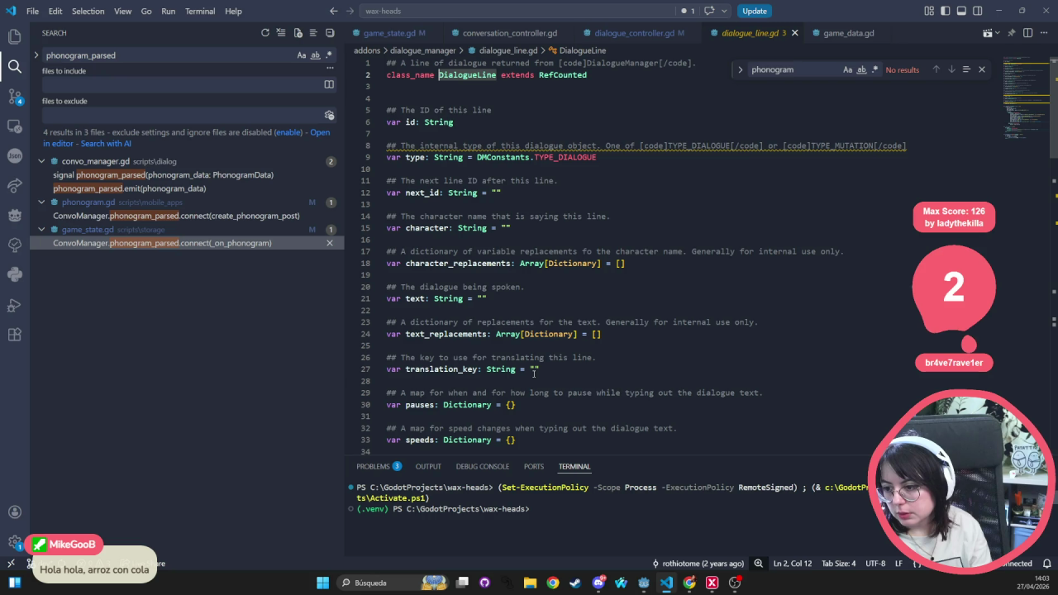
{"action": "left_click", "coordinate": [628, 34]}
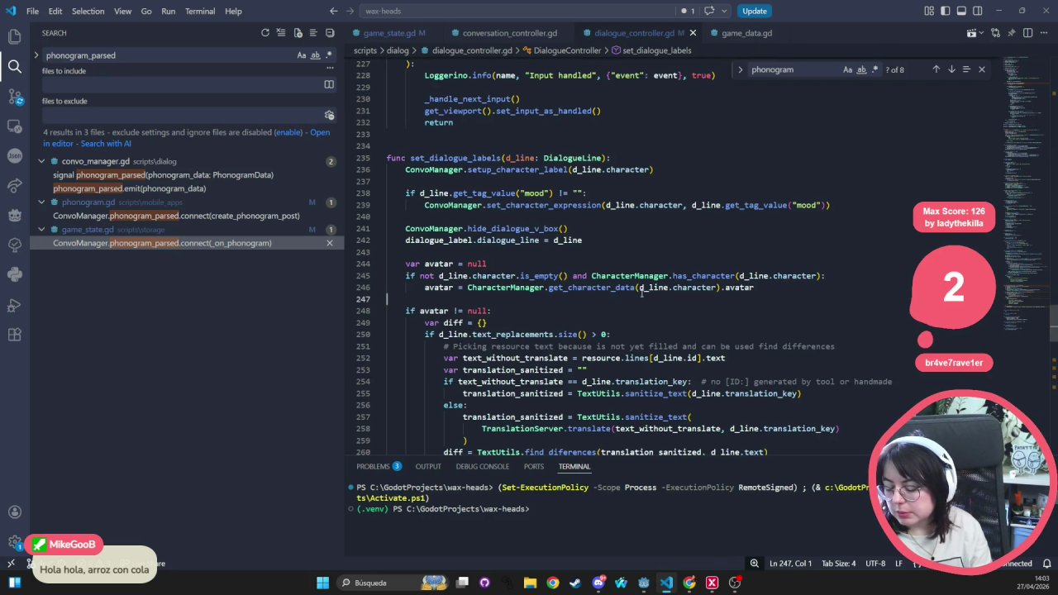
- Open dialogue_data.gd and review the DialogueData class, its RefCounted base and constructor parameters
{"action": "key", "text": "ctrl+p"}
{"action": "type", "text": "dialogue_data"}
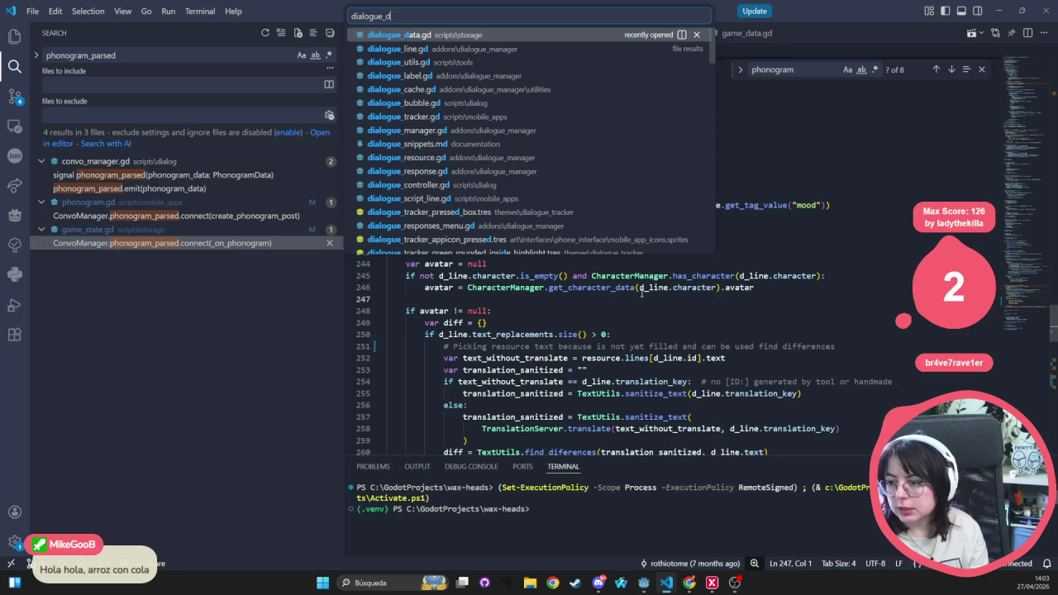
{"action": "key", "text": "Return"}
{"action": "left_click", "coordinate": [638, 288]}
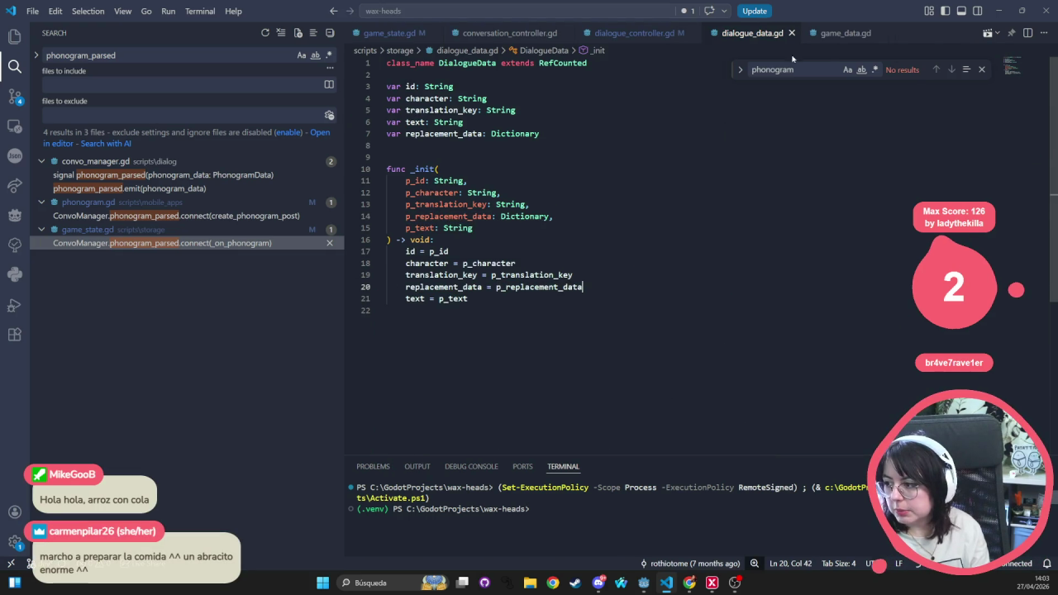
{"action": "key", "text": "Down"}
{"action": "key", "text": "Down"}
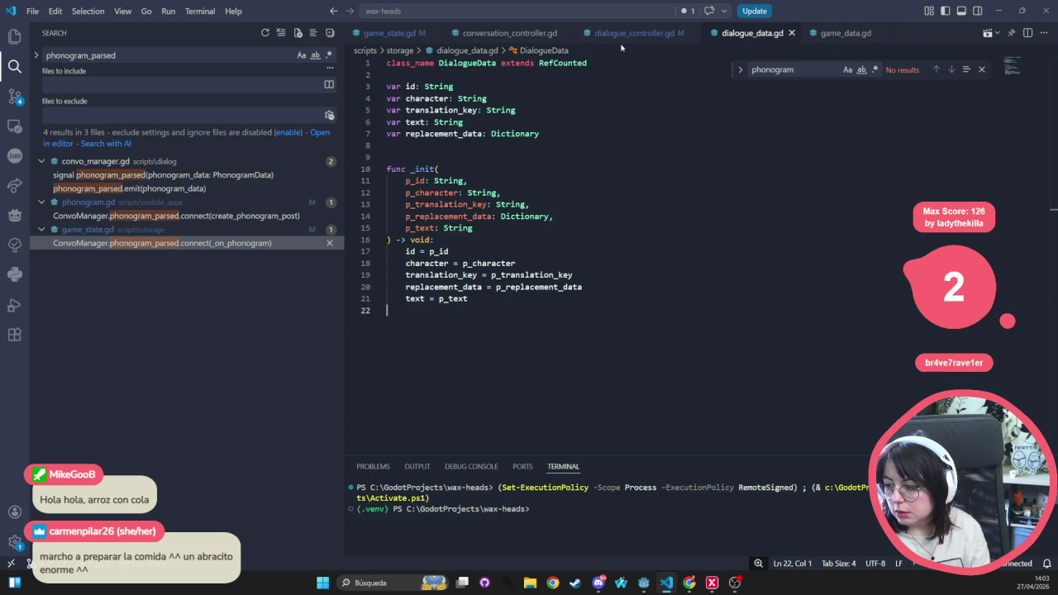
{"action": "double_click", "coordinate": [463, 63]}
{"action": "double_click", "coordinate": [562, 63]}
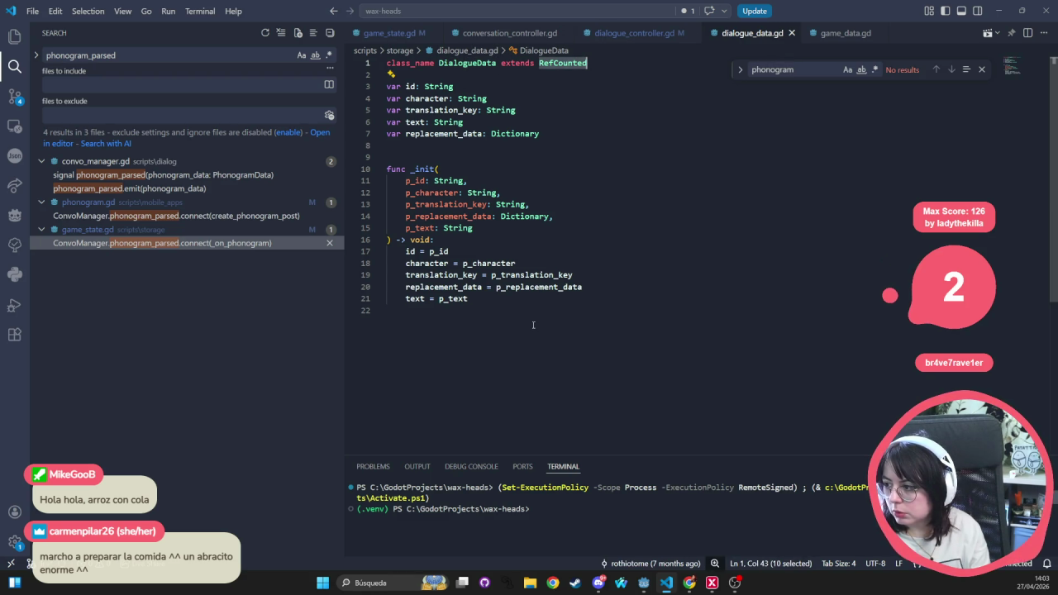
{"action": "left_click", "coordinate": [508, 305]}
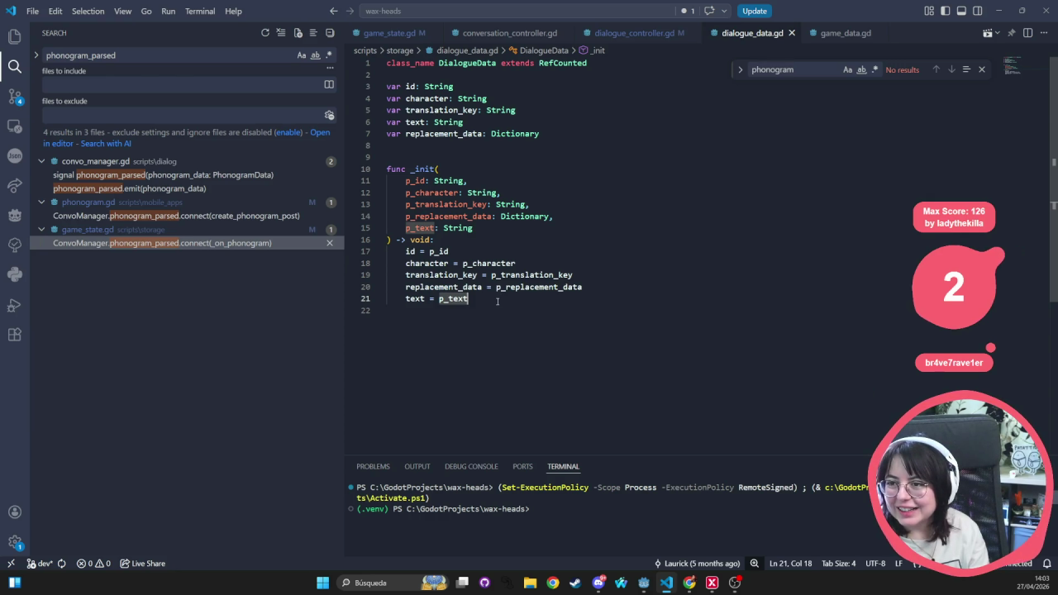
{"action": "left_click", "coordinate": [548, 193]}
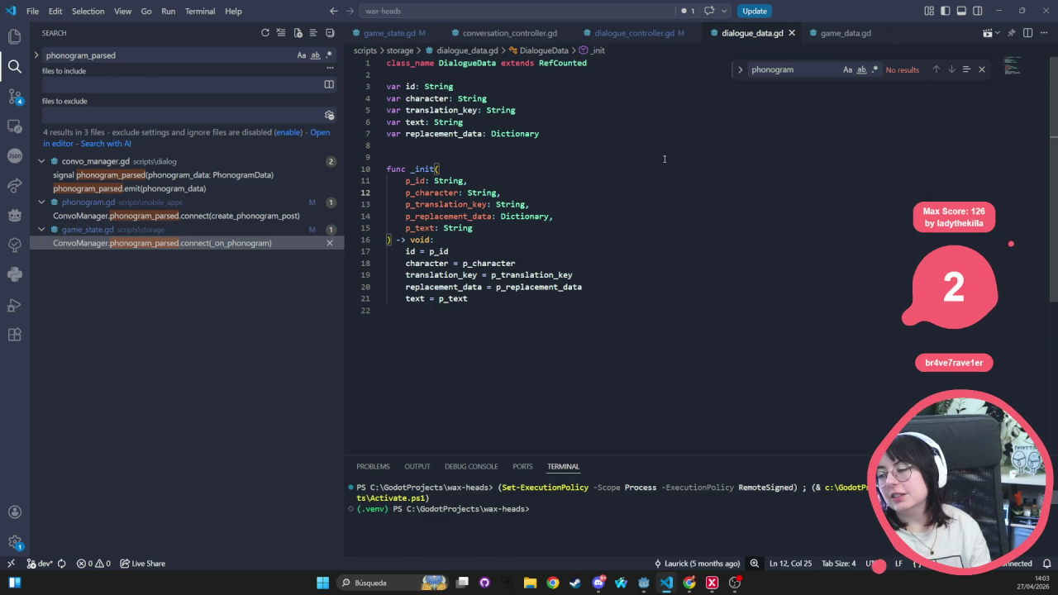
- Close conversation_controller.gd, switch to game_data.gd, and open the PhonogramData definition
{"action": "left_click", "coordinate": [501, 39]}
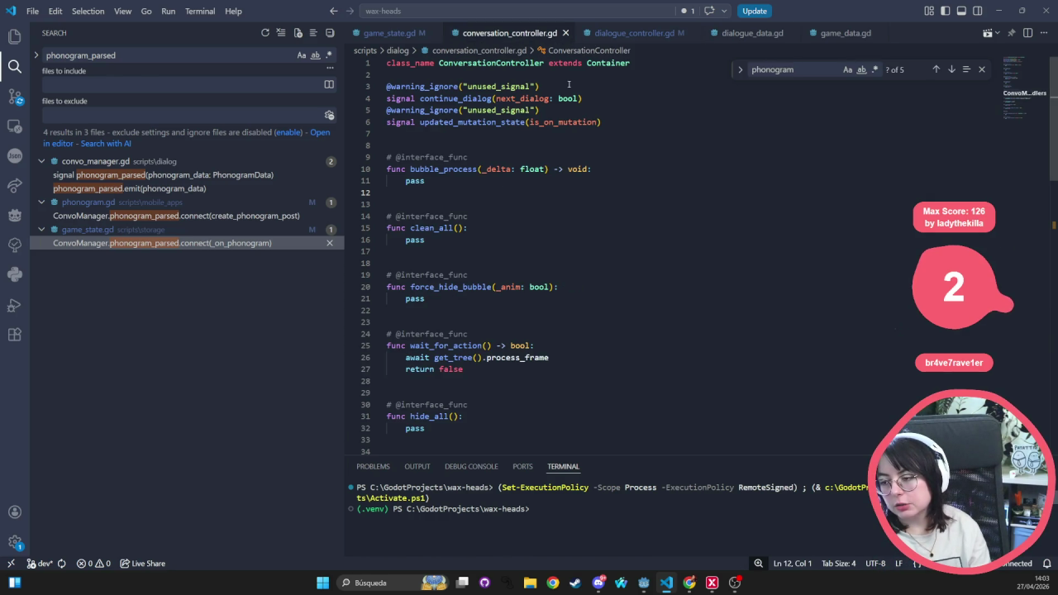
{"action": "key", "text": "ctrl+w"}
{"action": "key", "text": "ctrl+Tab"}
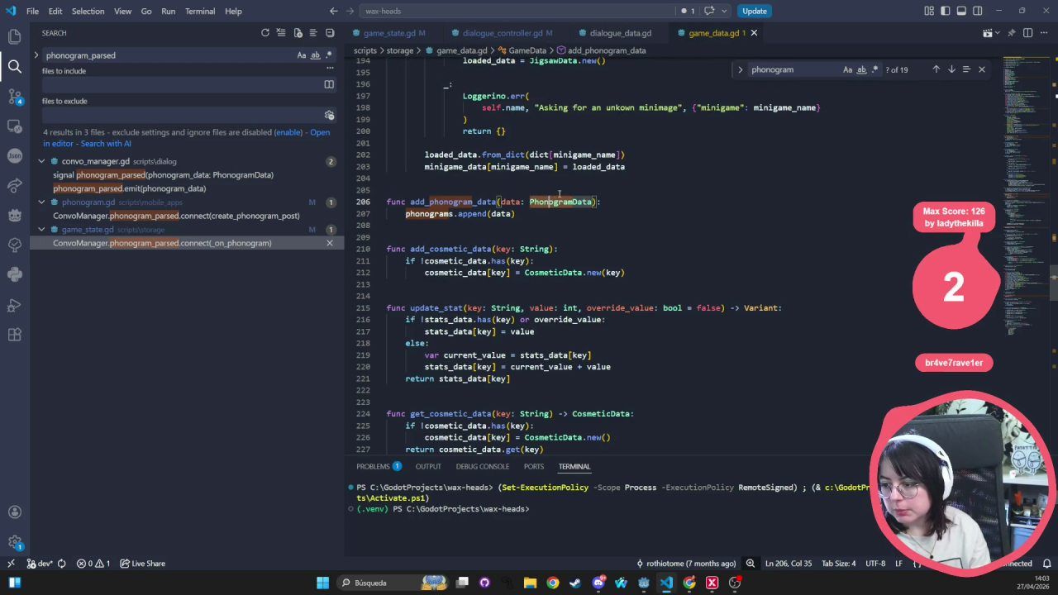
{"action": "left_click", "coordinate": [555, 198], "text": "ctrl"}
- Add a 'var id: String' field to phonogram_data.gd and save it
{"action": "left_click", "coordinate": [478, 124]}
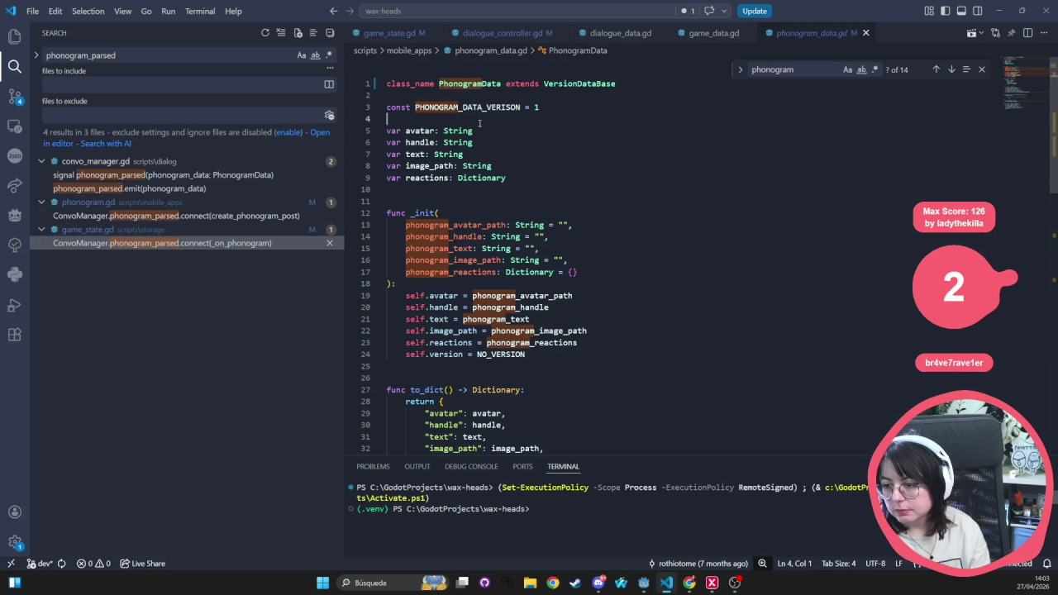
{"action": "key", "text": "Return"}
{"action": "type", "text": "var id: "}
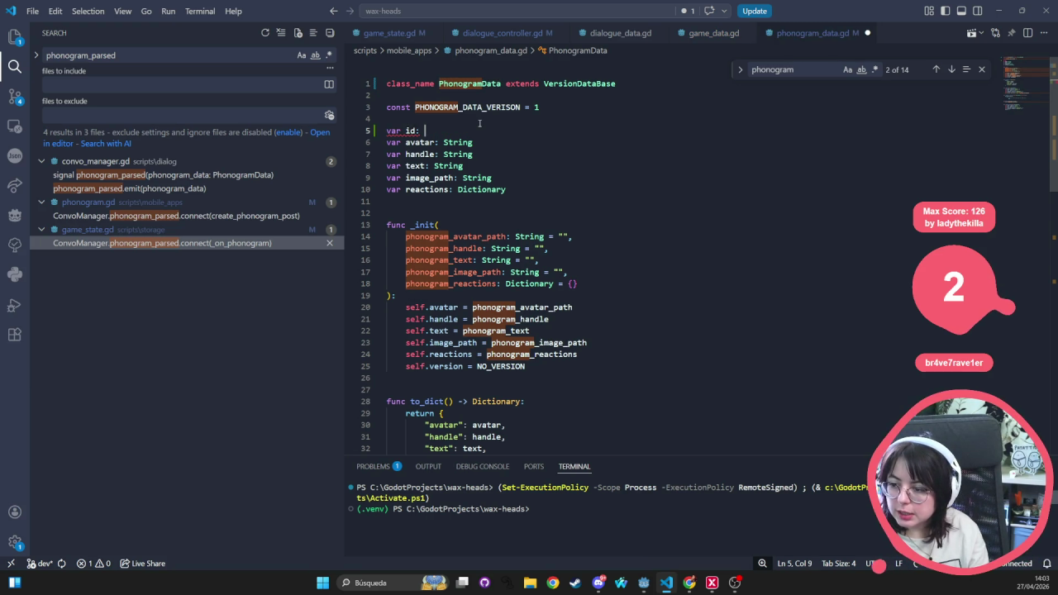
{"action": "type", "text": "Stri"}
{"action": "key", "text": "Return"}
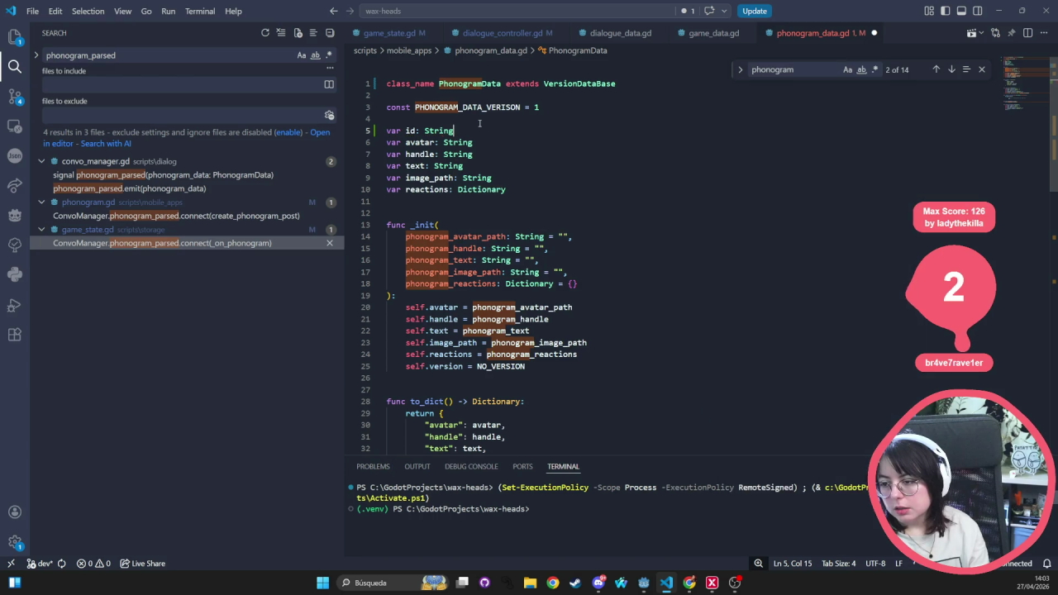
{"action": "key", "text": "ctrl+s"}
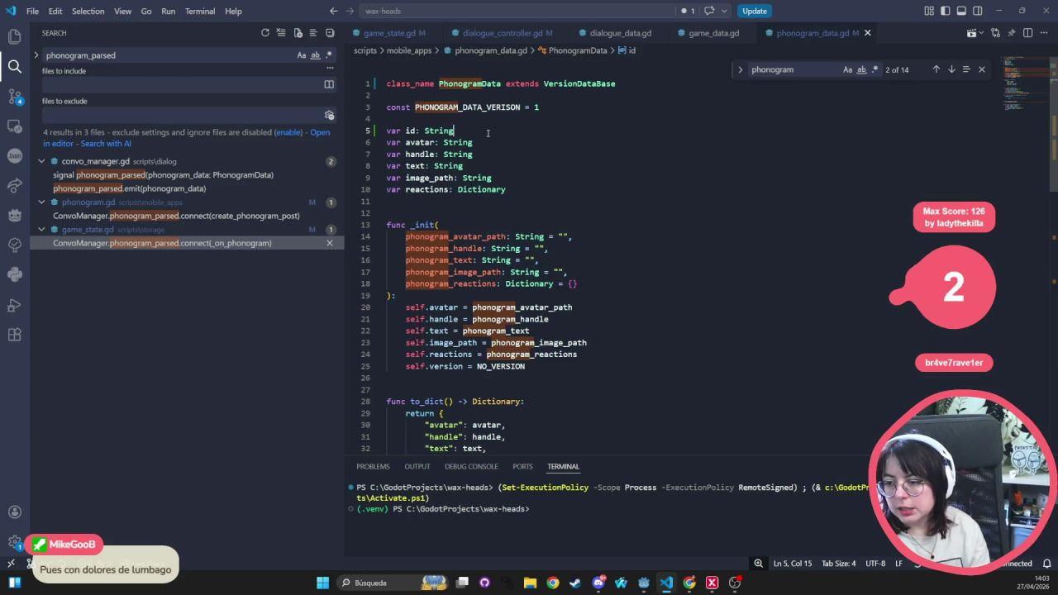
- Paste the five dialogue field declarations and move translation_key and replacement_data up below id
{"action": "key", "text": "ctrl+Tab"}
{"action": "key", "text": "ctrl+Tab"}
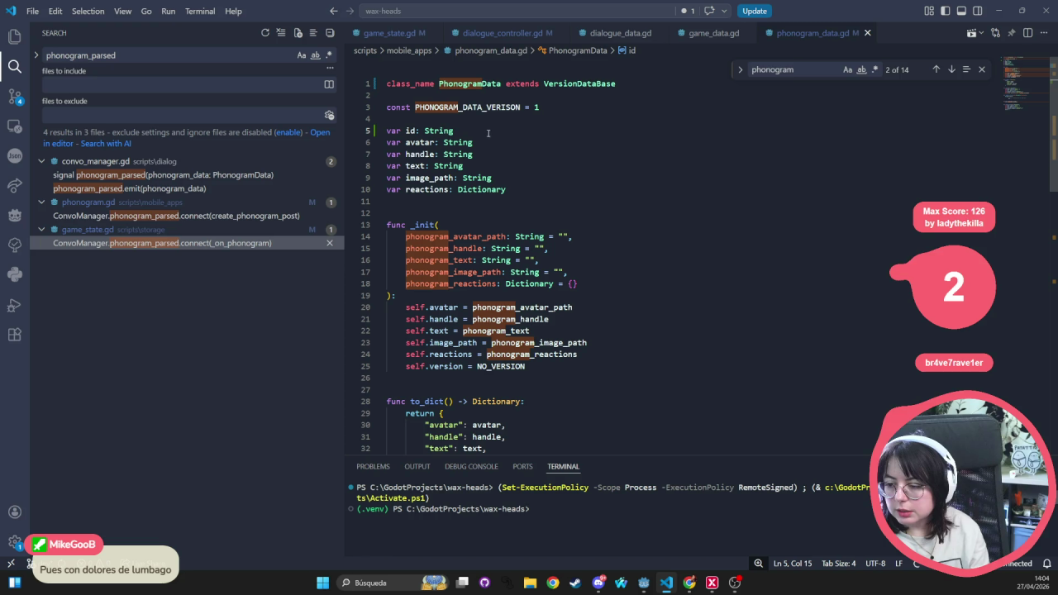
{"action": "left_click", "coordinate": [502, 205]}
{"action": "type", "text": "var id: String var character: String var translation_key: String var text: String var replacement_data: Dictionary"}
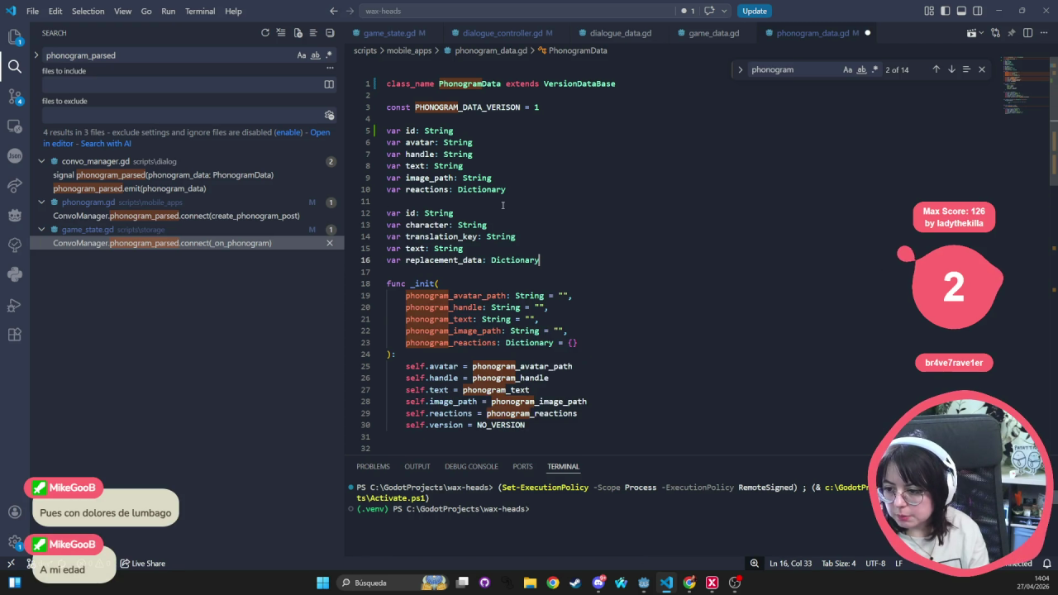
{"action": "triple_click", "coordinate": [429, 237]}
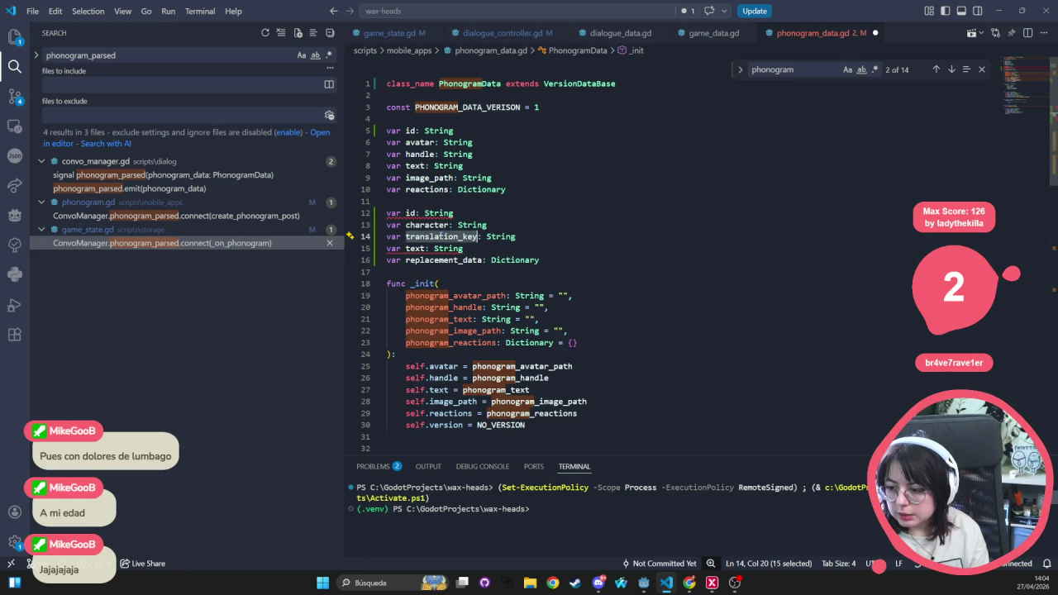
{"action": "key", "text": "ctrl+c"}
{"action": "left_click", "coordinate": [492, 131]}
{"action": "key", "text": "Return"}
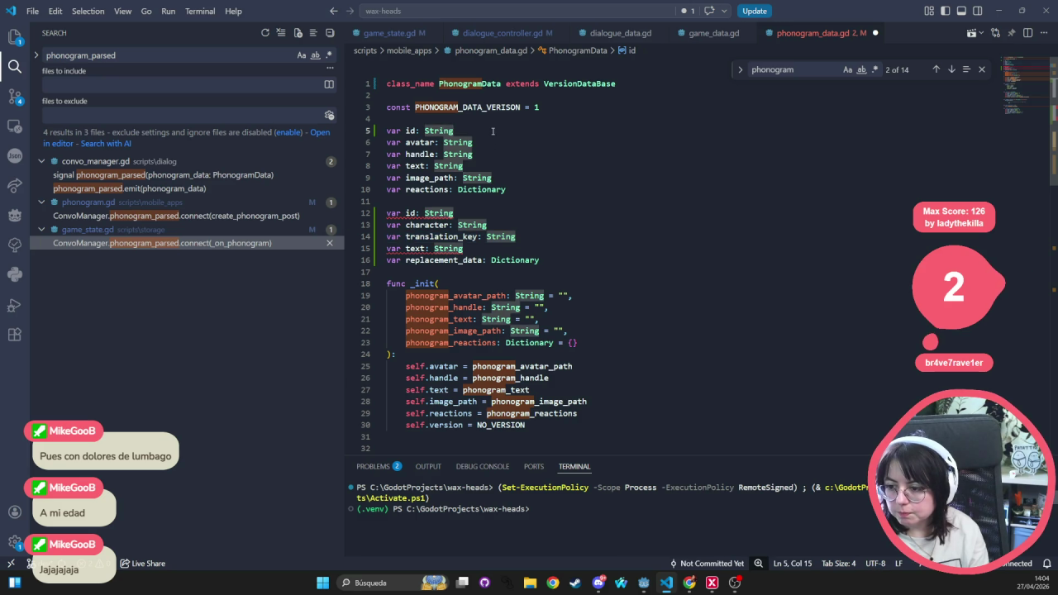
{"action": "key", "text": "ctrl+v"}
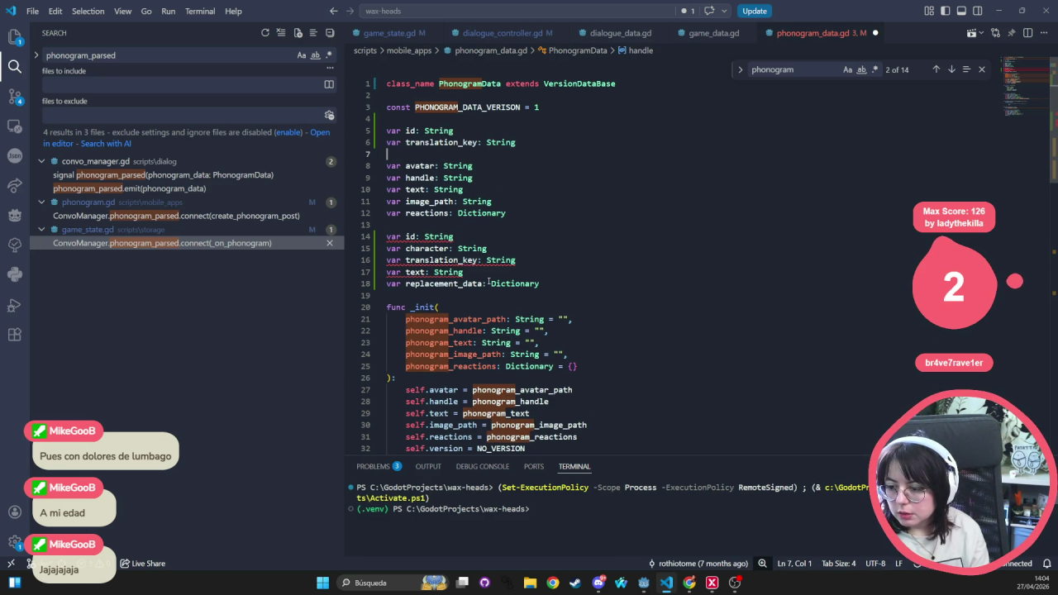
{"action": "triple_click", "coordinate": [489, 283]}
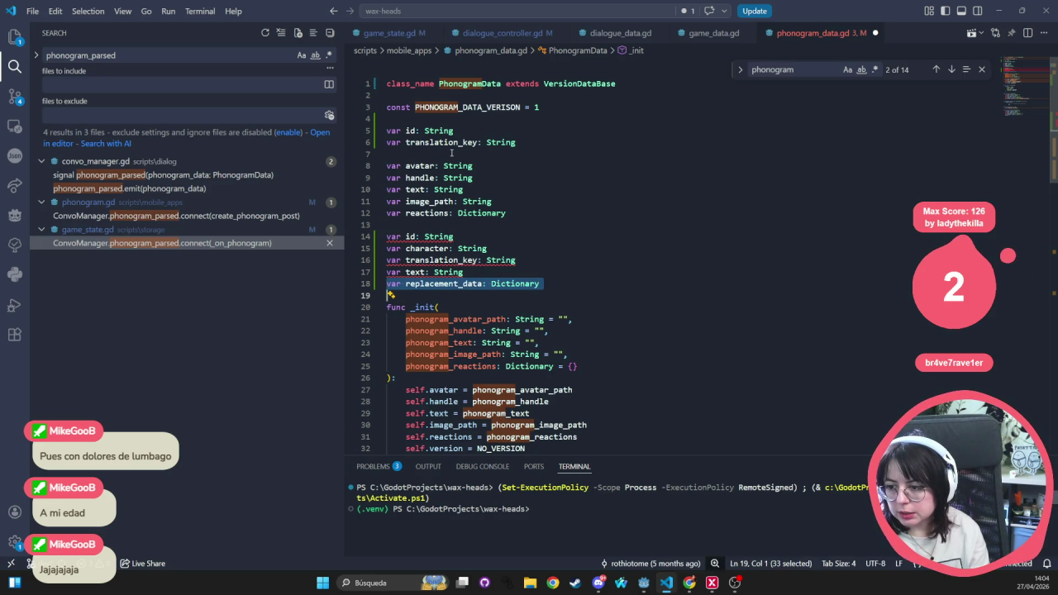
{"action": "key", "text": "BackSpace"}
{"action": "left_click", "coordinate": [434, 154]}
{"action": "key", "text": "ctrl+v"}
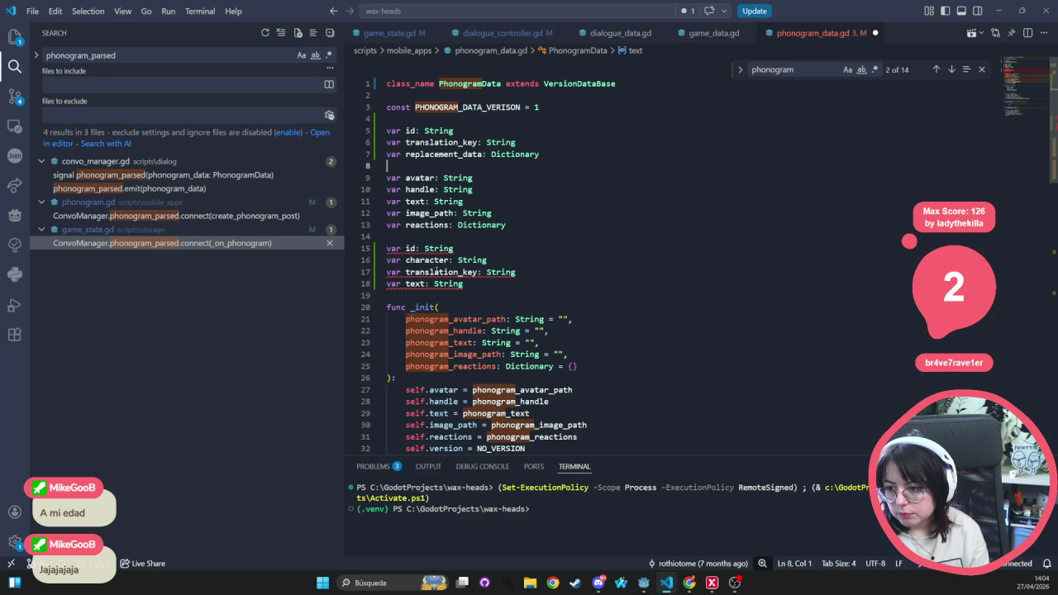
- Move character below id and delete the duplicate id, translation_key and text fields
{"action": "left_click", "coordinate": [584, 134]}
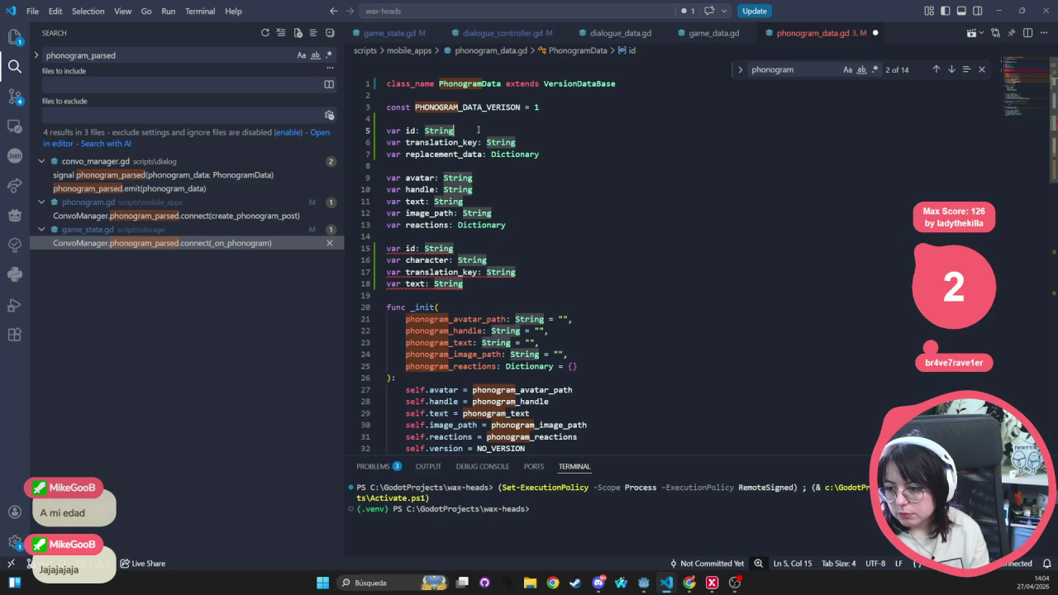
{"action": "key", "text": "Return"}
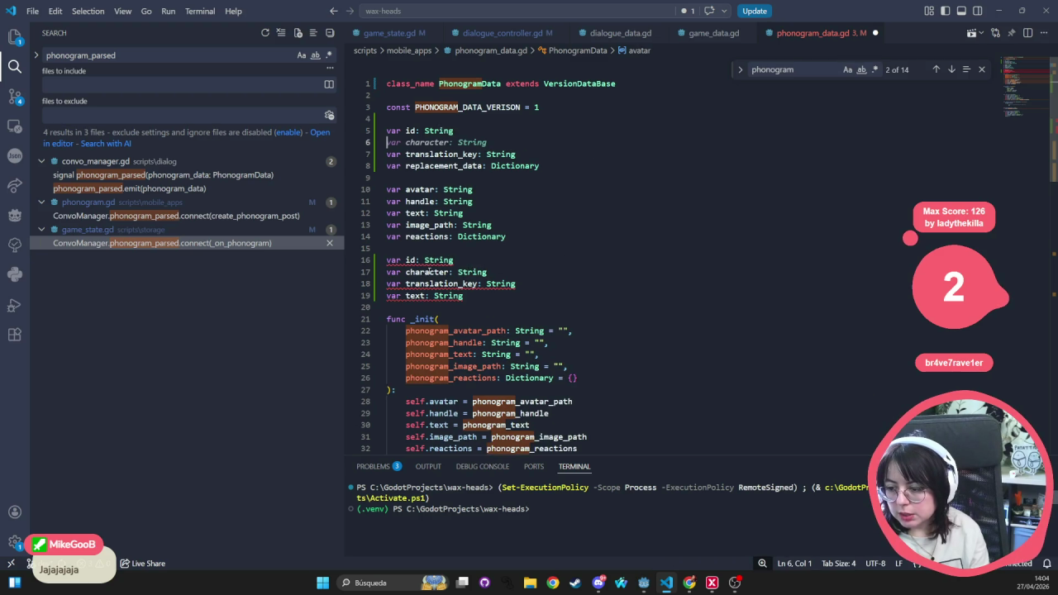
{"action": "triple_click", "coordinate": [429, 271]}
{"action": "key", "text": "ctrl+x"}
{"action": "left_click", "coordinate": [517, 142]}
{"action": "key", "text": "ctrl+v"}
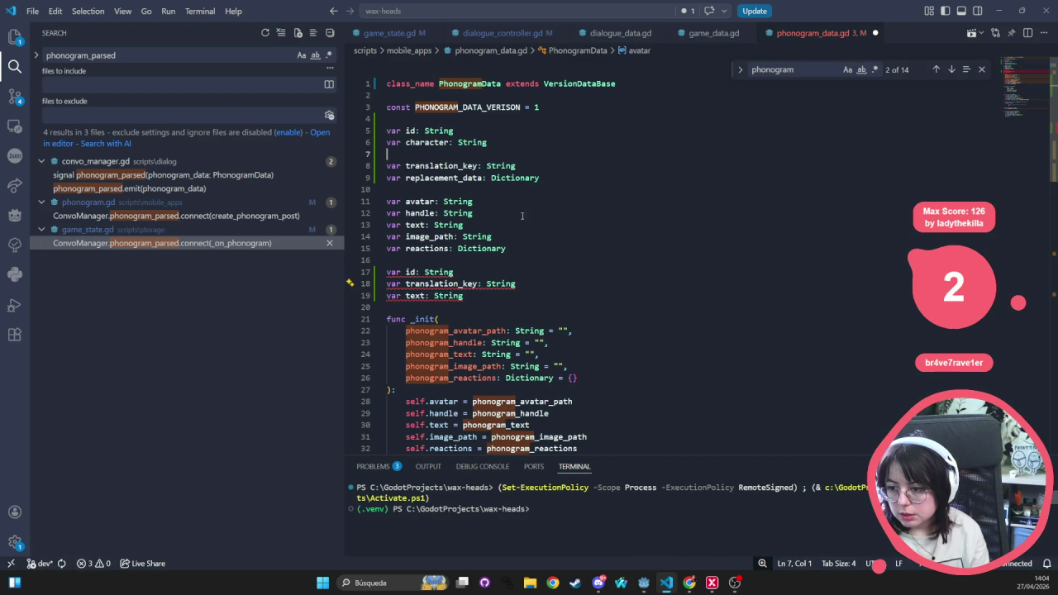
{"action": "key", "text": "Delete"}
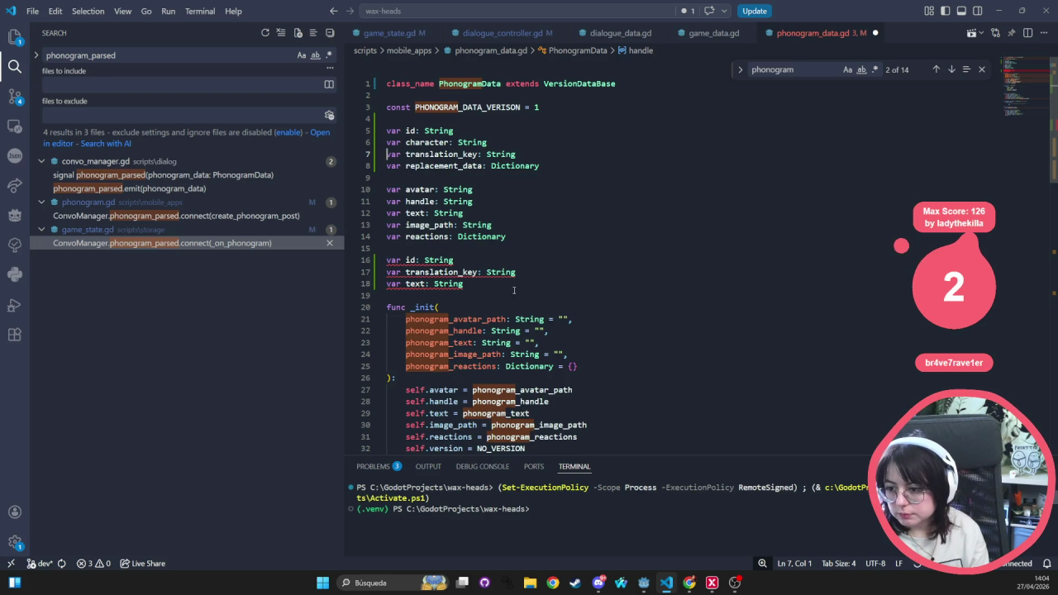
{"action": "left_click_drag", "start_coordinate": [513, 287], "coordinate": [382, 261]}
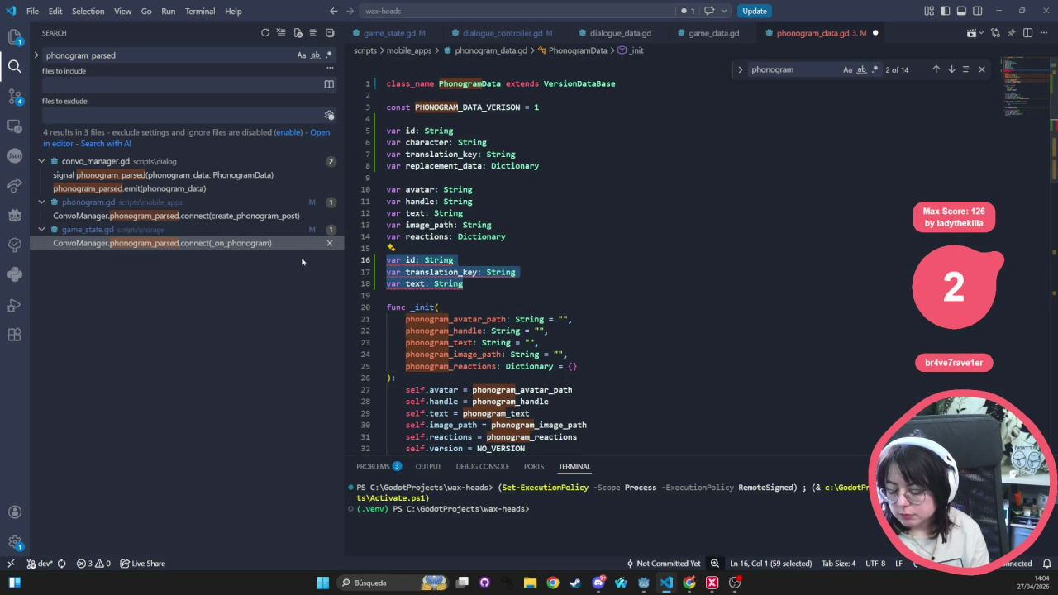
{"action": "key", "text": "BackSpace"}
{"action": "key", "text": "BackSpace"}
{"action": "key", "text": "BackSpace"}
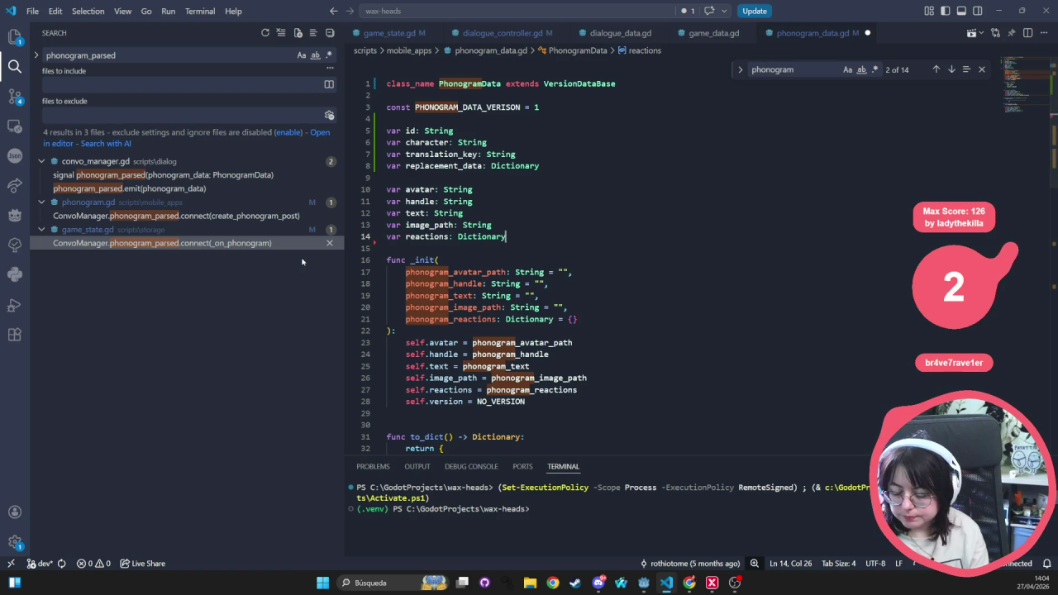
- Delete the four dialogue-style fields and close phonogram_data.gd without saving
{"action": "left_click_drag", "start_coordinate": [540, 166], "coordinate": [352, 127]}
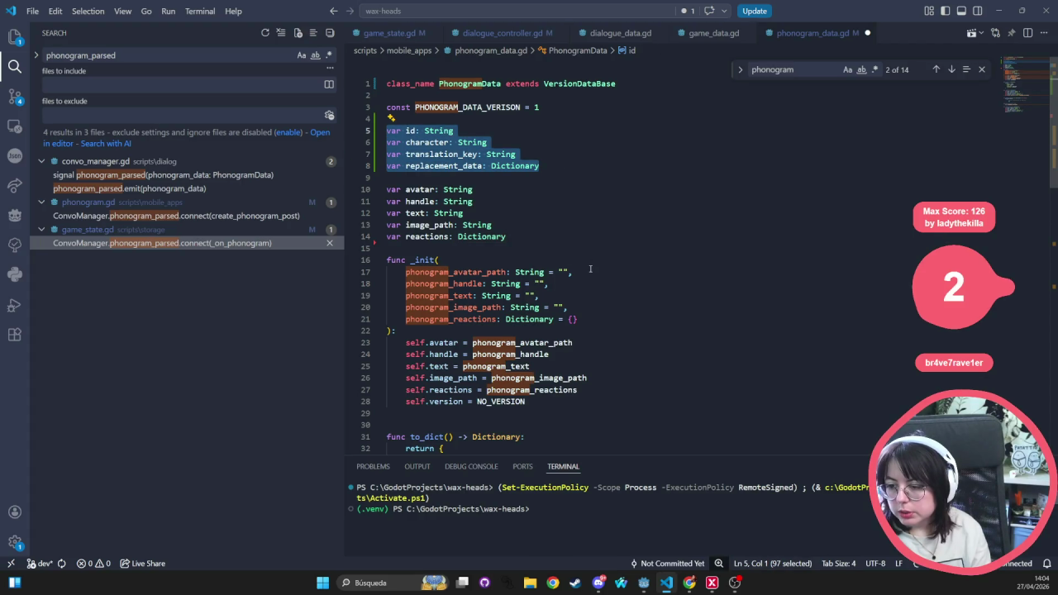
{"action": "key", "text": "BackSpace"}
{"action": "key", "text": "ctrl+w"}
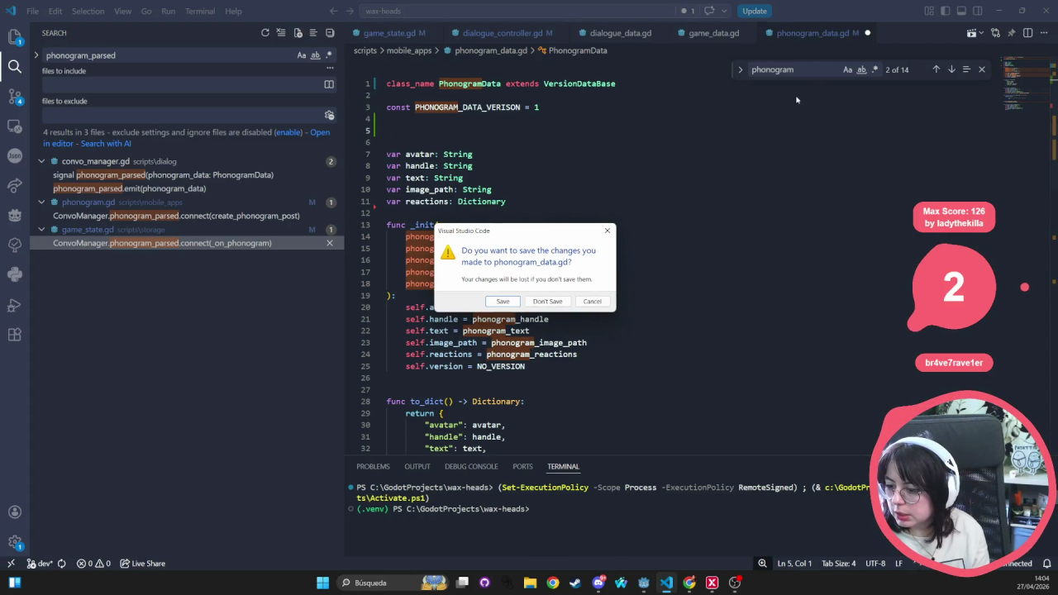
{"action": "key", "text": "Return"}
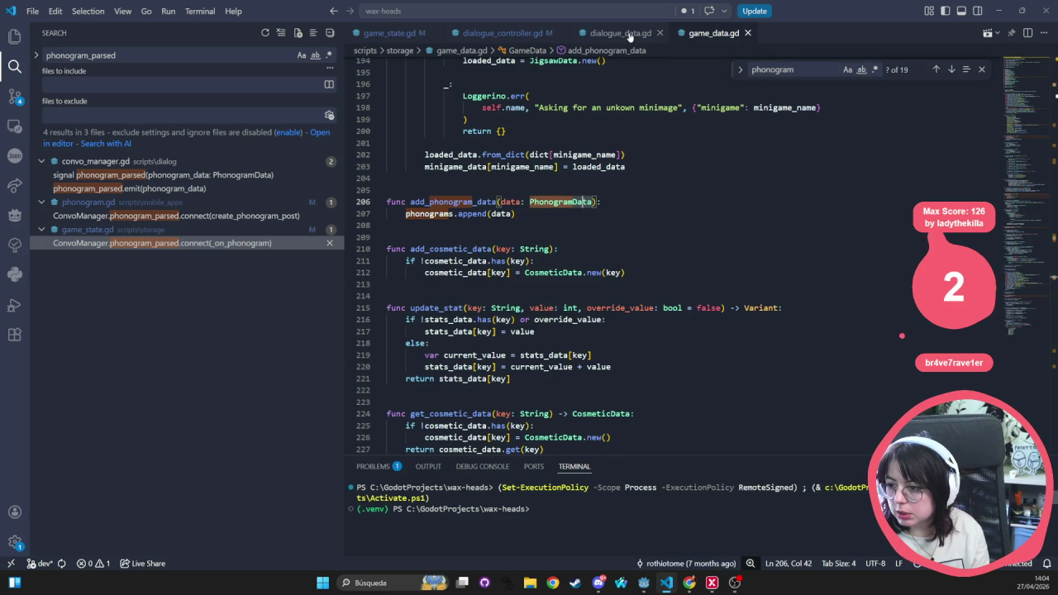
- Check where replacement_data is assigned in dialogue_data.gd, then open game_data.gd
{"action": "left_click", "coordinate": [630, 35]}
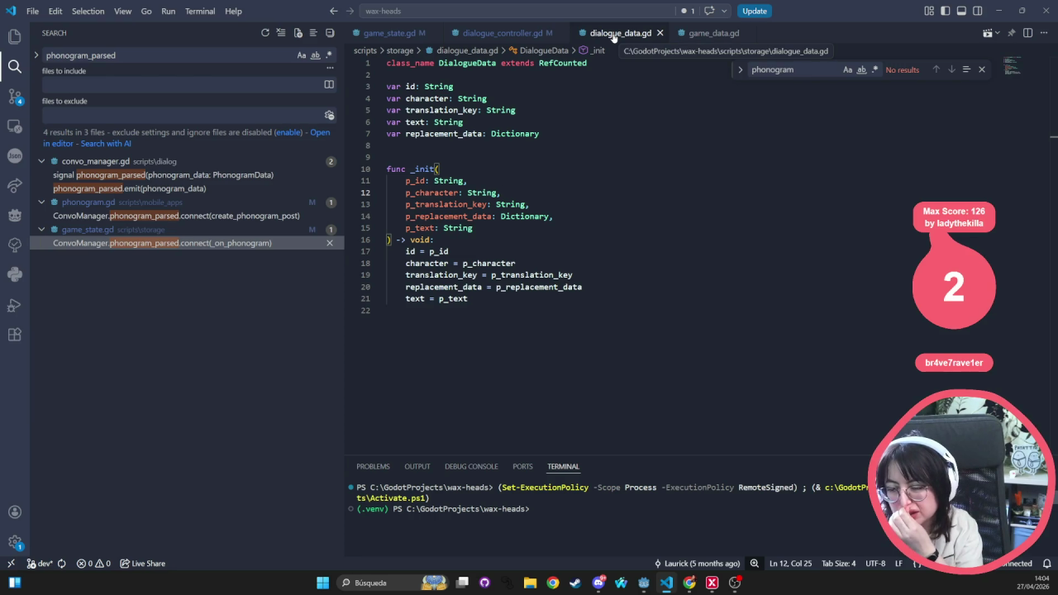
{"action": "left_click", "coordinate": [609, 289]}
{"action": "key", "text": "ctrl+p"}
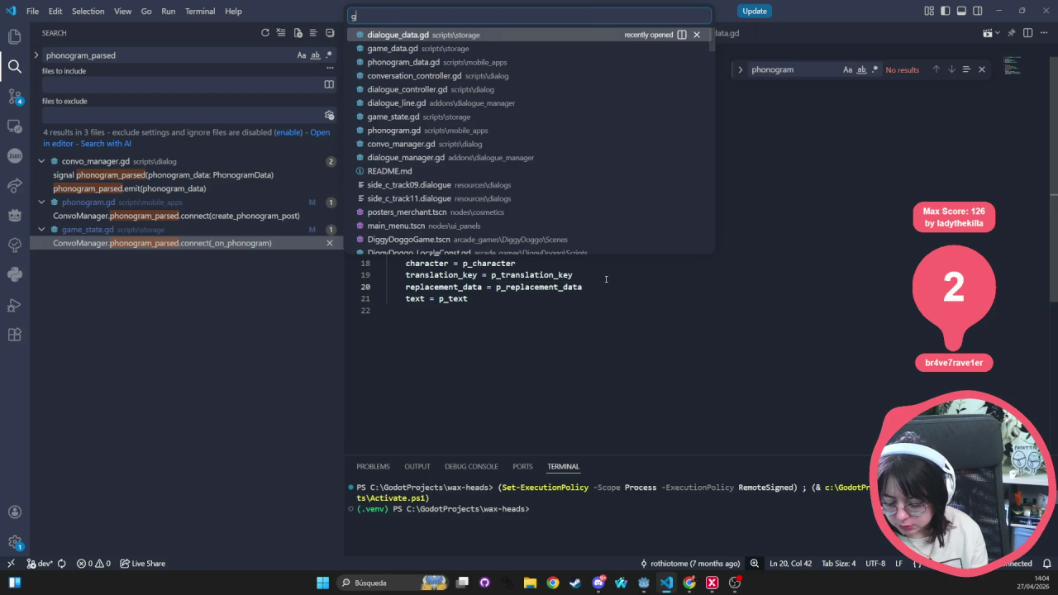
{"action": "type", "text": "game_d"}
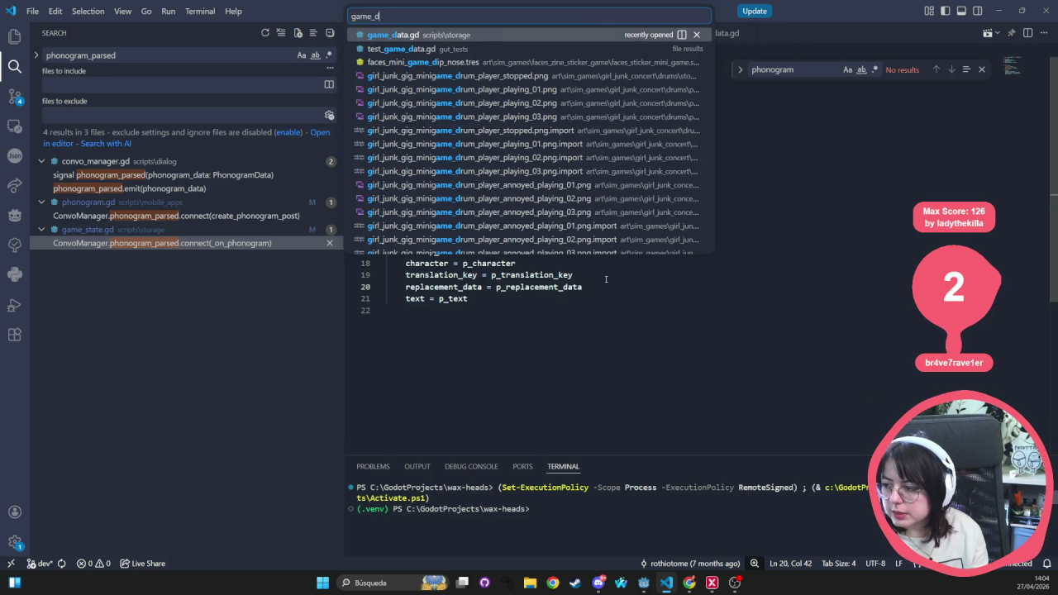
{"action": "key", "text": "Return"}
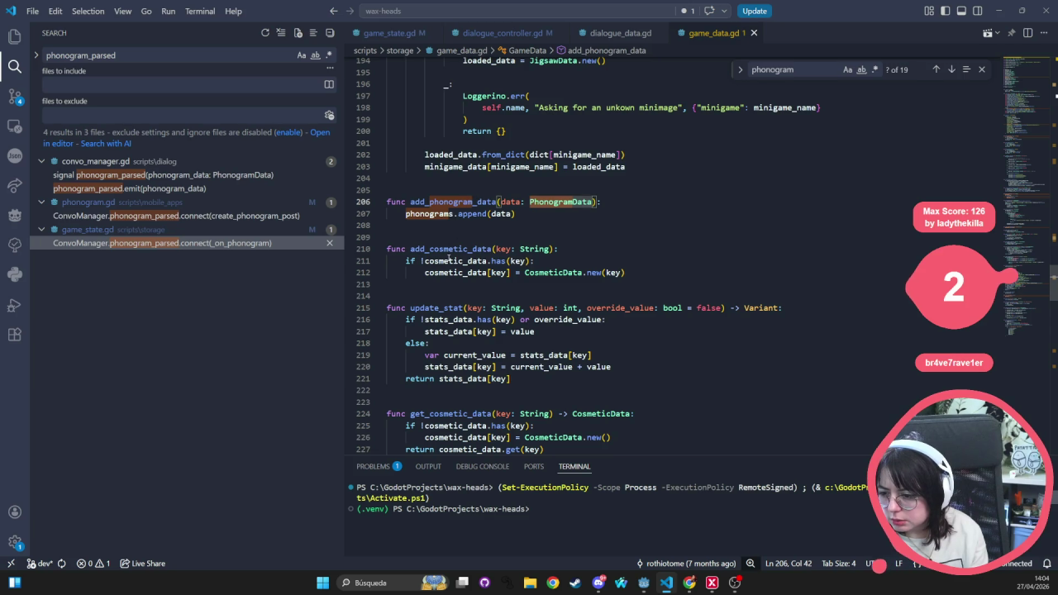
- Highlight parse_phonograms and its PhonogramData uses in game_data.gd
{"action": "scroll", "coordinate": [463, 278], "scroll_direction": "up", "scroll_amount": 5}
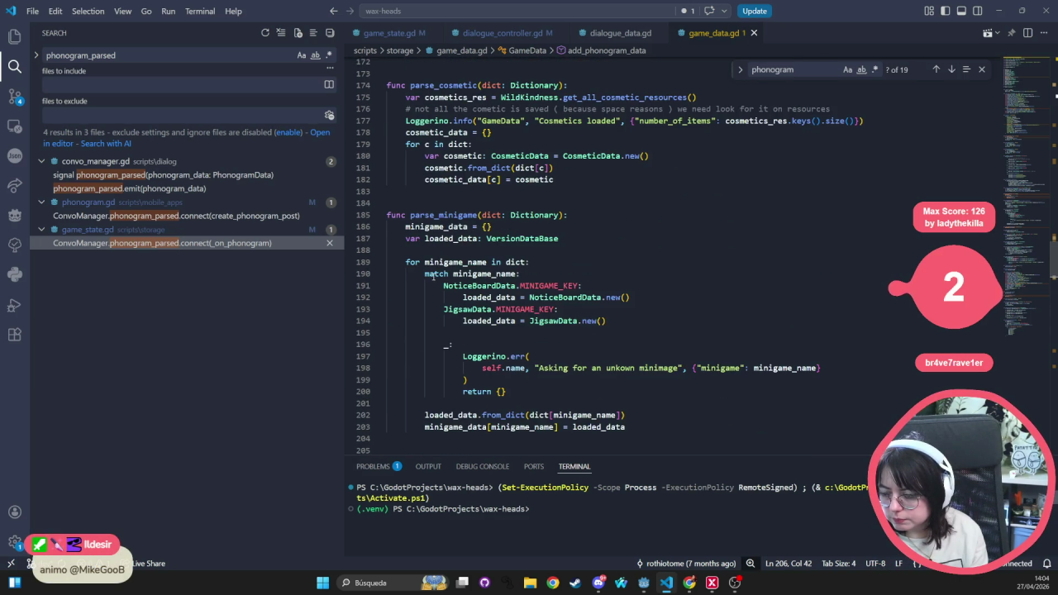
{"action": "scroll", "coordinate": [457, 264], "scroll_direction": "up", "scroll_amount": 1}
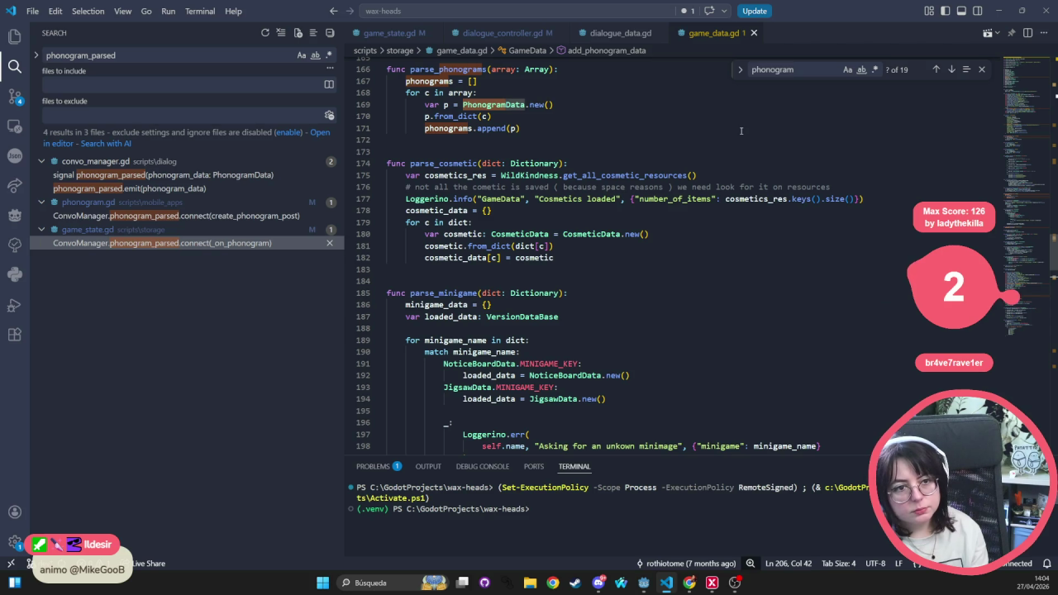
{"action": "scroll", "coordinate": [742, 131], "scroll_direction": "up", "scroll_amount": 2}
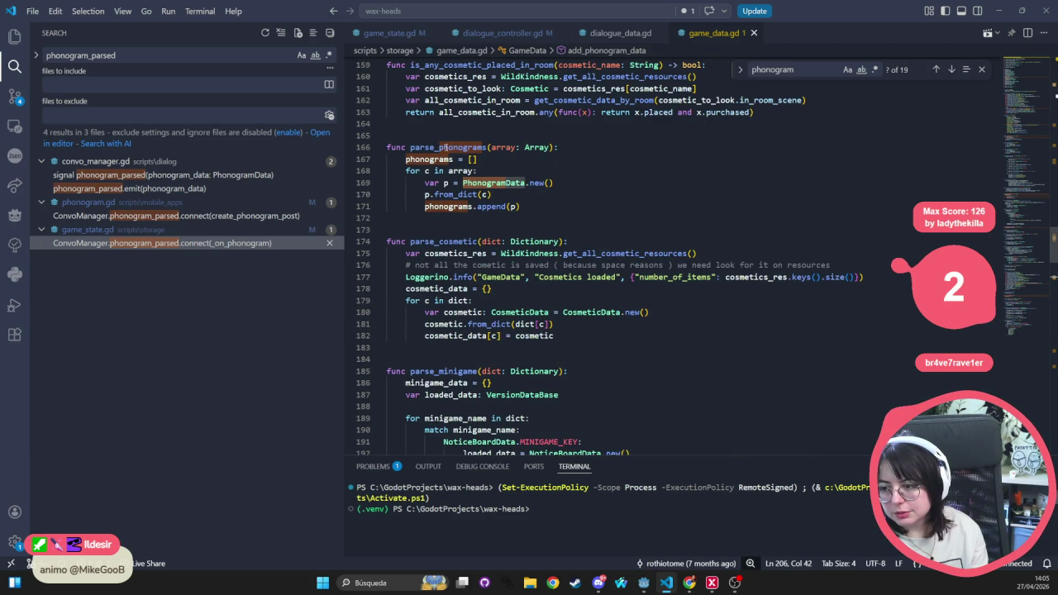
{"action": "double_click", "coordinate": [463, 147]}
{"action": "scroll", "coordinate": [568, 188], "scroll_direction": "up", "scroll_amount": 5}
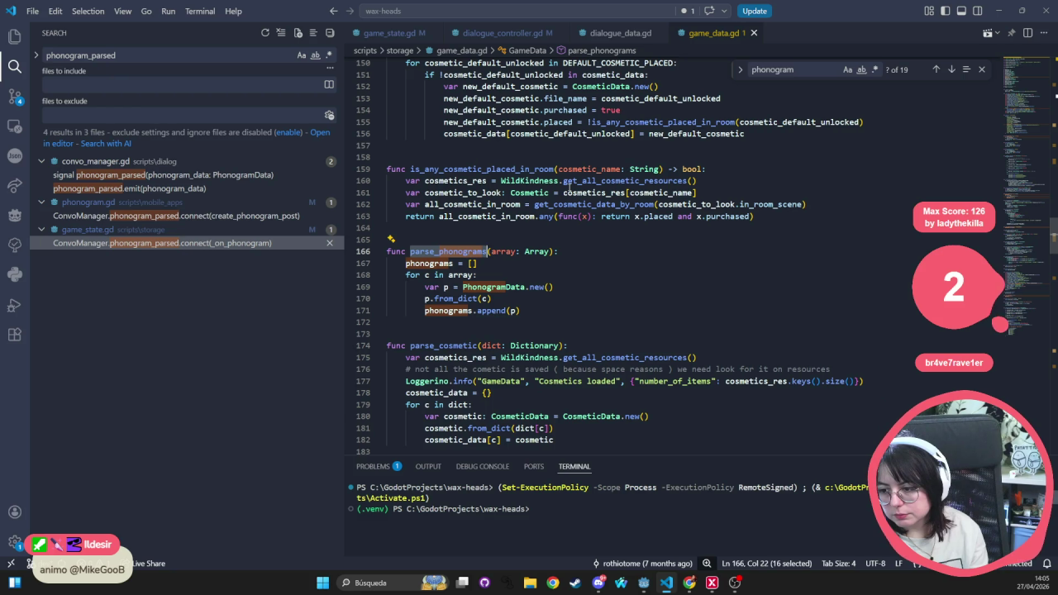
{"action": "scroll", "coordinate": [568, 188], "scroll_direction": "up", "scroll_amount": 2}
{"action": "scroll", "coordinate": [569, 187], "scroll_direction": "down", "scroll_amount": 4}
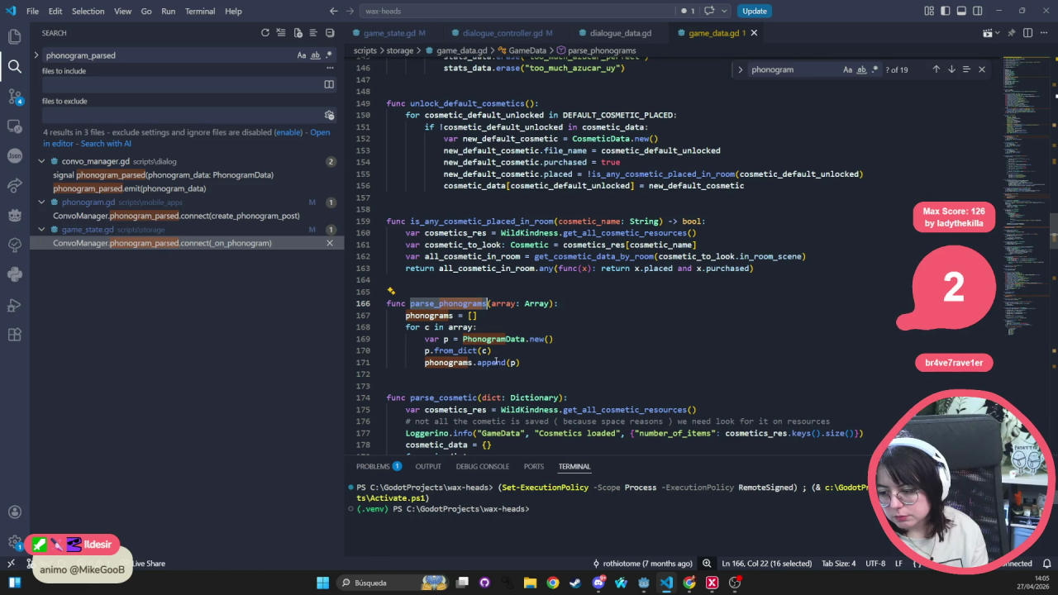
{"action": "double_click", "coordinate": [493, 338]}
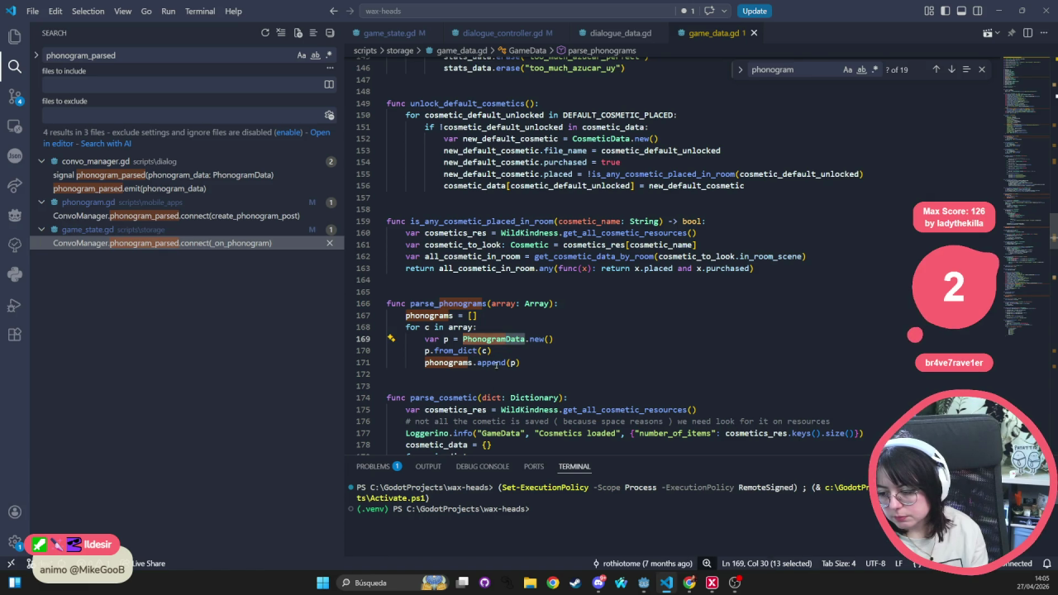
- Scroll up to the to_dict function that saves phonograms via get_phonograms_json
{"action": "scroll", "coordinate": [494, 362], "scroll_direction": "up", "scroll_amount": 3}
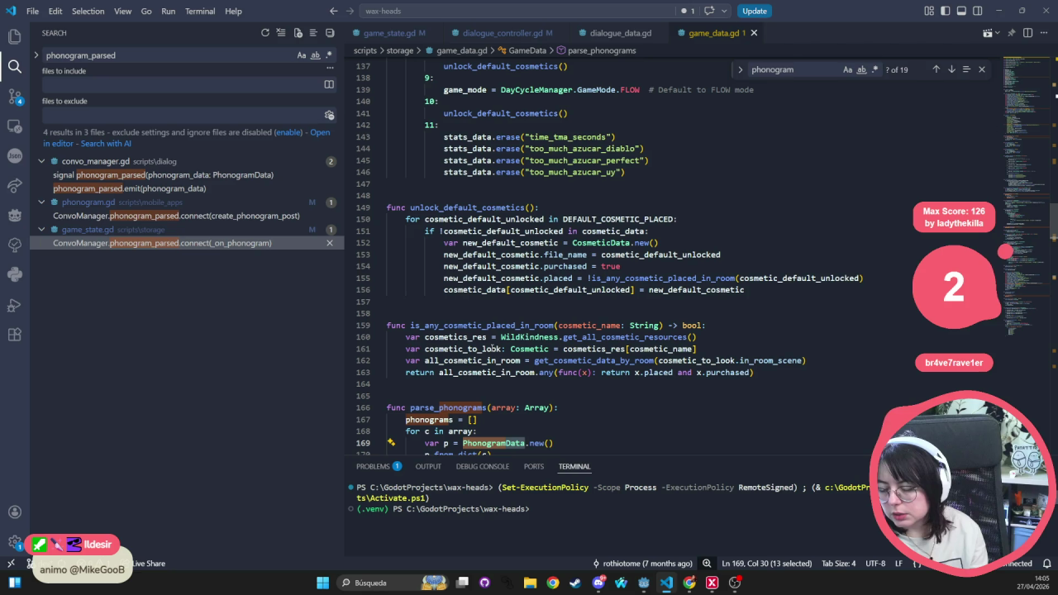
{"action": "scroll", "coordinate": [494, 347], "scroll_direction": "up", "scroll_amount": 13}
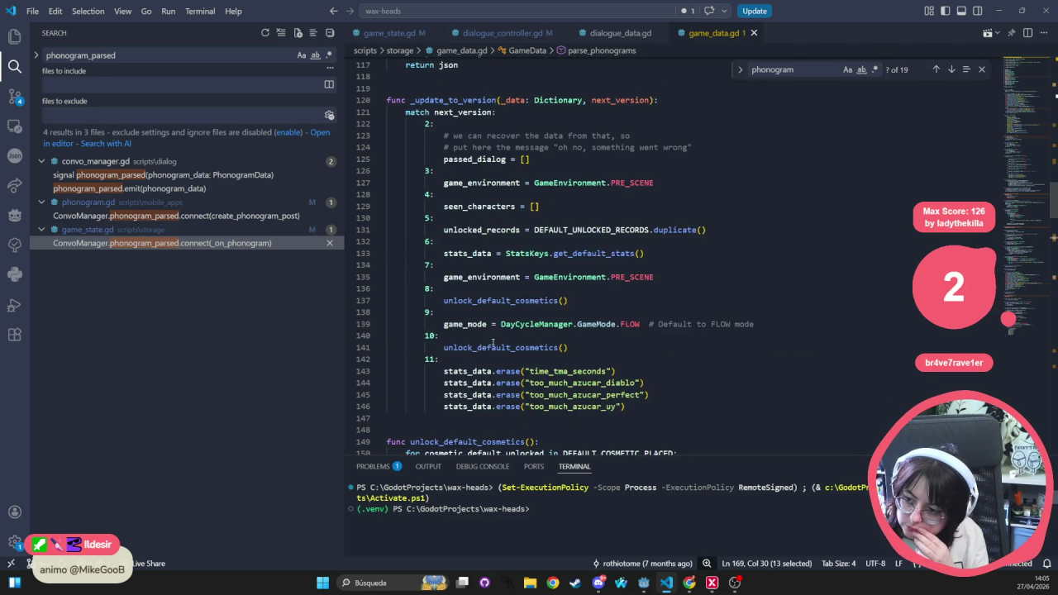
{"action": "scroll", "coordinate": [494, 341], "scroll_direction": "up", "scroll_amount": 4}
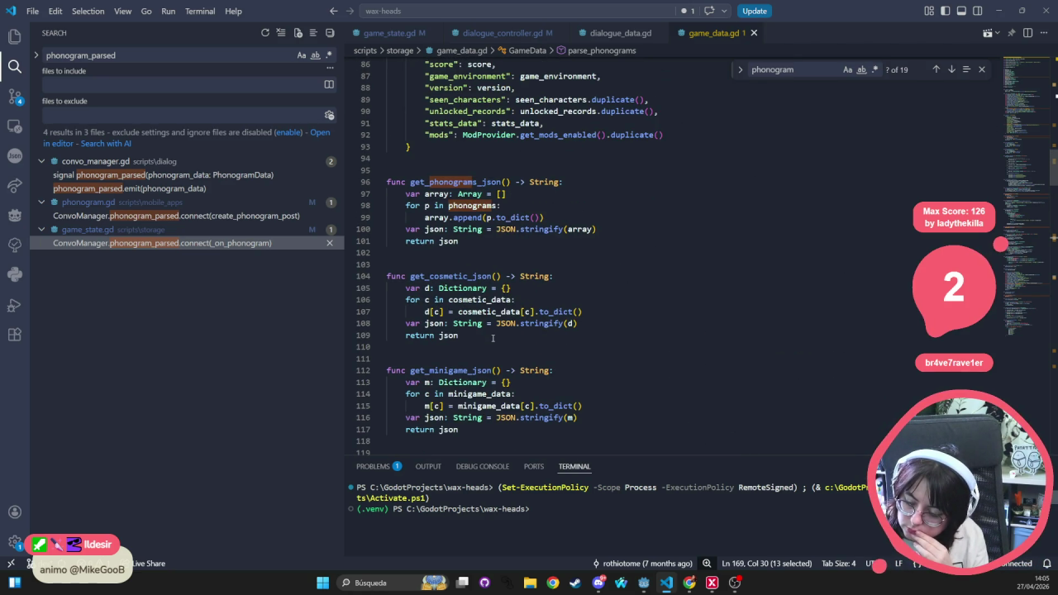
{"action": "scroll", "coordinate": [493, 338], "scroll_direction": "up", "scroll_amount": 7}
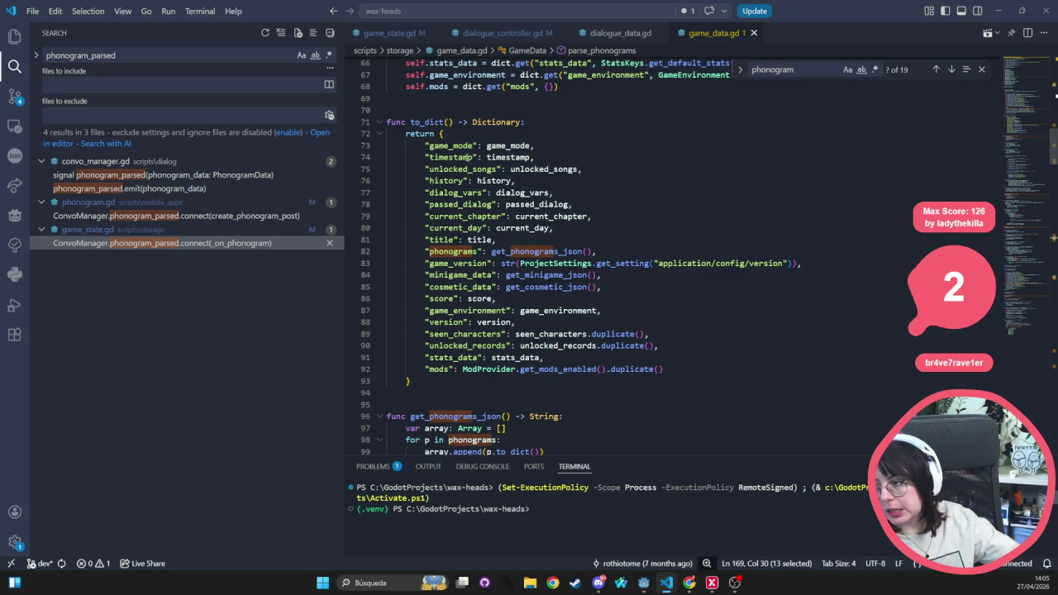
- Review the DialogueData class fields in dialogue_data.gd, then switch to game_state.gd
{"action": "left_click", "coordinate": [618, 33]}
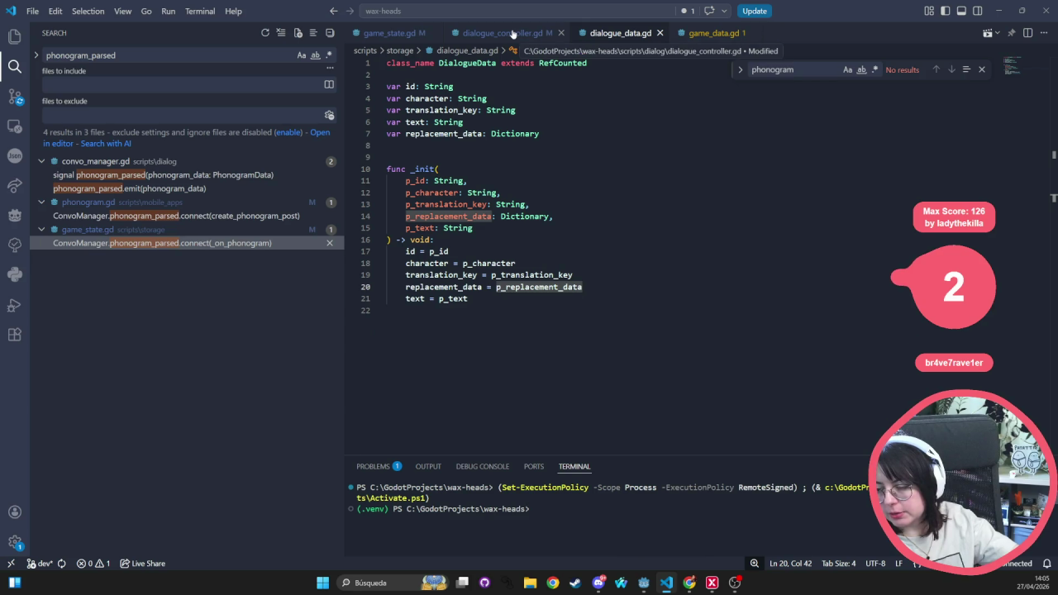
{"action": "double_click", "coordinate": [467, 63]}
{"action": "left_click", "coordinate": [517, 134]}
{"action": "left_click", "coordinate": [407, 147]}
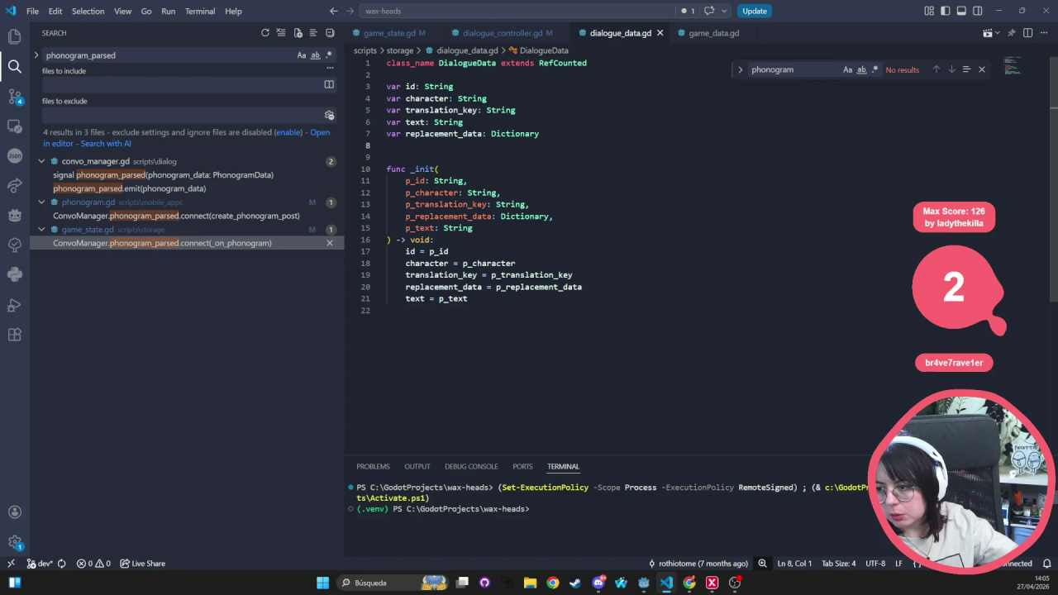
{"action": "key", "text": "ctrl+Page_Up"}
{"action": "key", "text": "ctrl+Page_Up"}
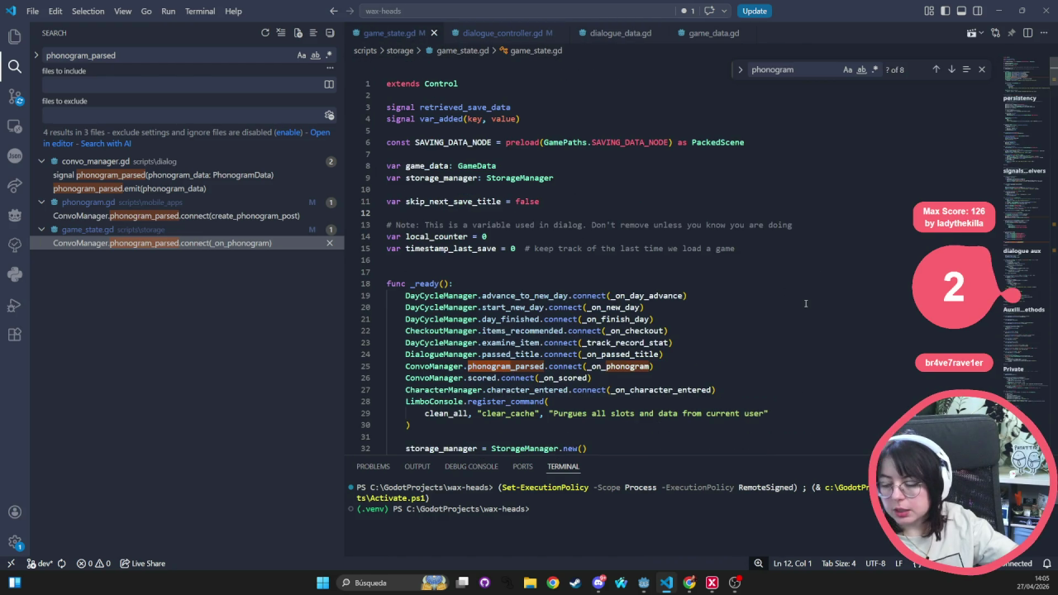
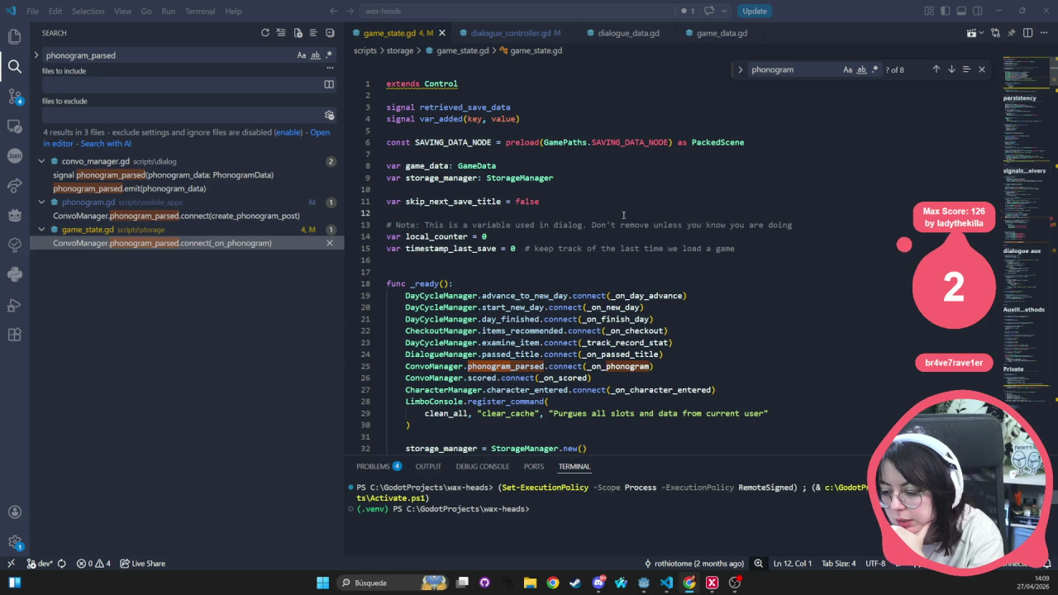
- Select phonogram_parsed and scored on lines 25–26 in VS Code, then switch to the browser
{"action": "left_click", "coordinate": [500, 365]}
{"action": "double_click", "coordinate": [483, 378]}
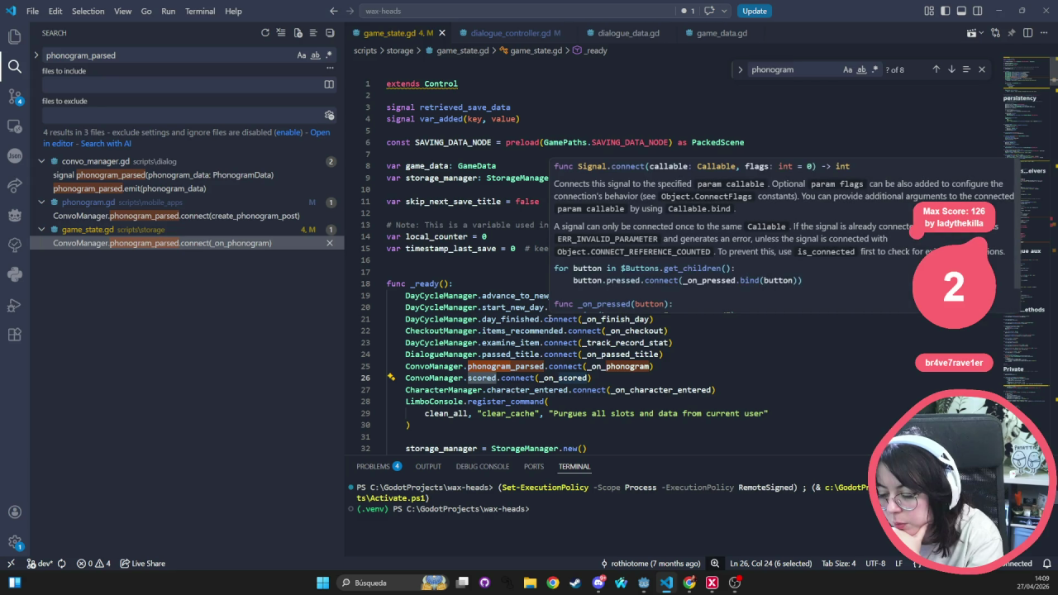
{"action": "double_click", "coordinate": [503, 365]}
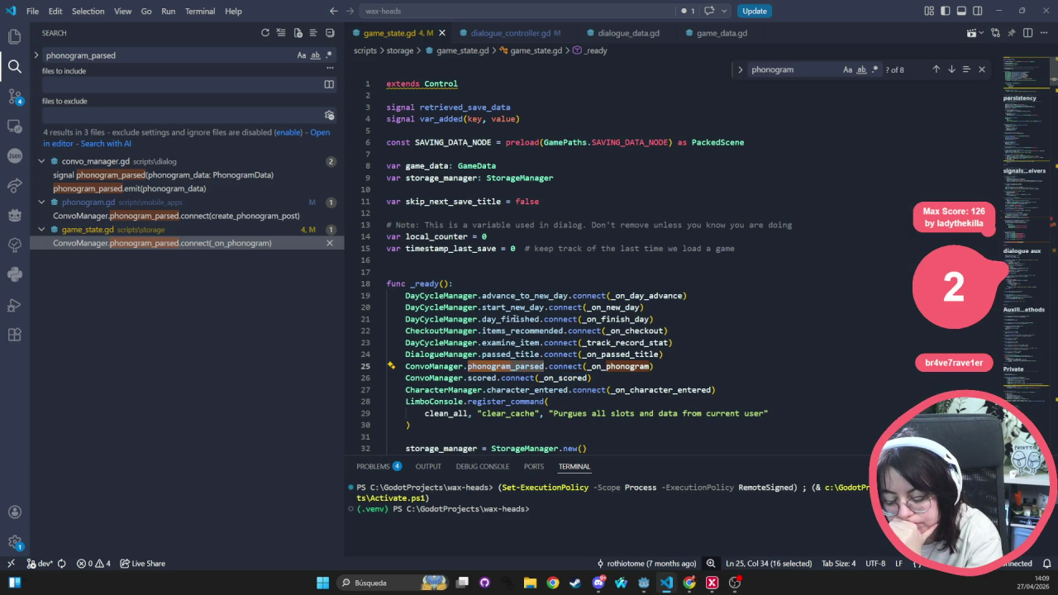
{"action": "scroll", "coordinate": [514, 318], "scroll_direction": "down", "scroll_amount": 4}
{"action": "scroll", "coordinate": [514, 318], "scroll_direction": "down", "scroll_amount": 3}
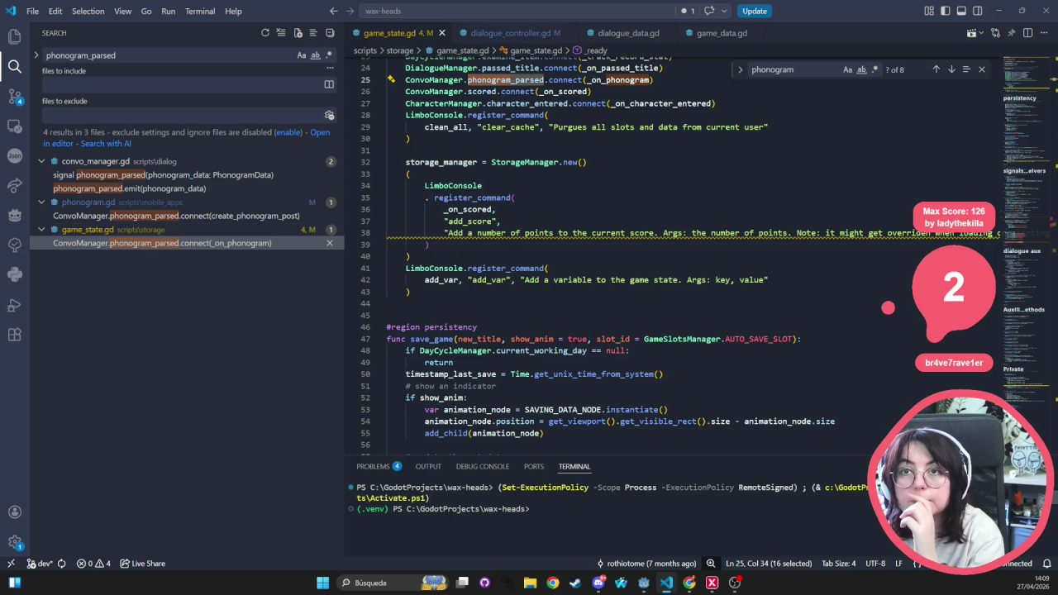
{"action": "key", "text": "alt+Tab"}
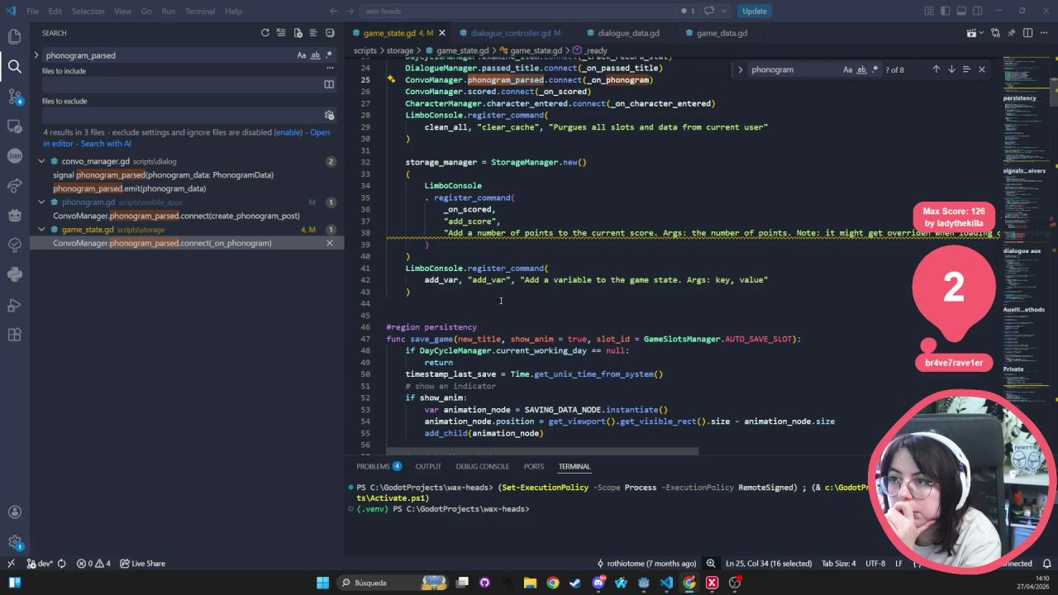
- Open switch_pro.tres in VS Code through the quick file search
{"action": "left_click", "coordinate": [583, 256]}
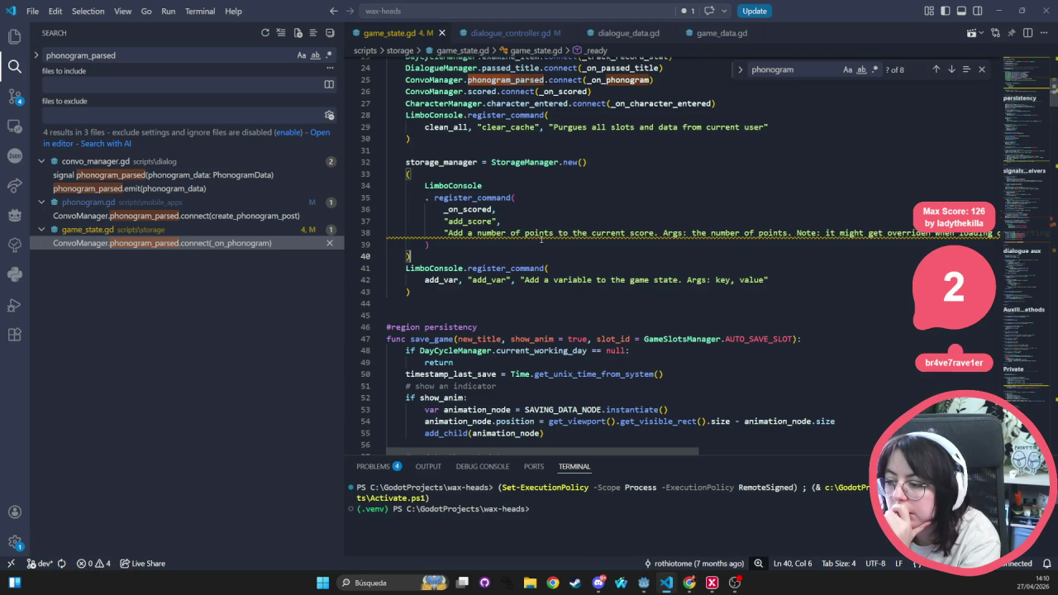
{"action": "key", "text": "ctrl+p"}
{"action": "type", "text": "s"}
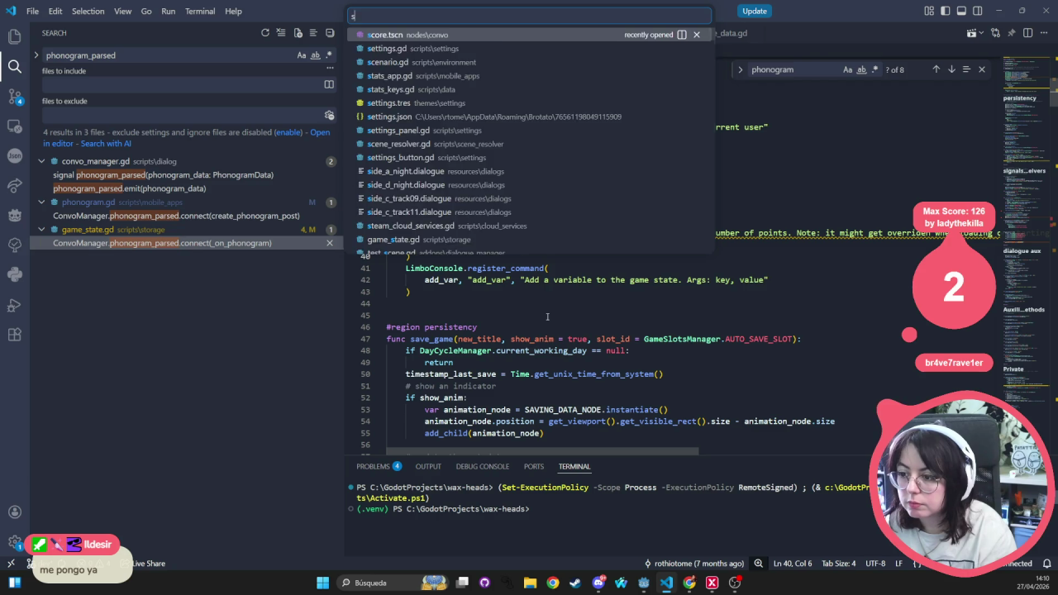
{"action": "type", "text": "witc"}
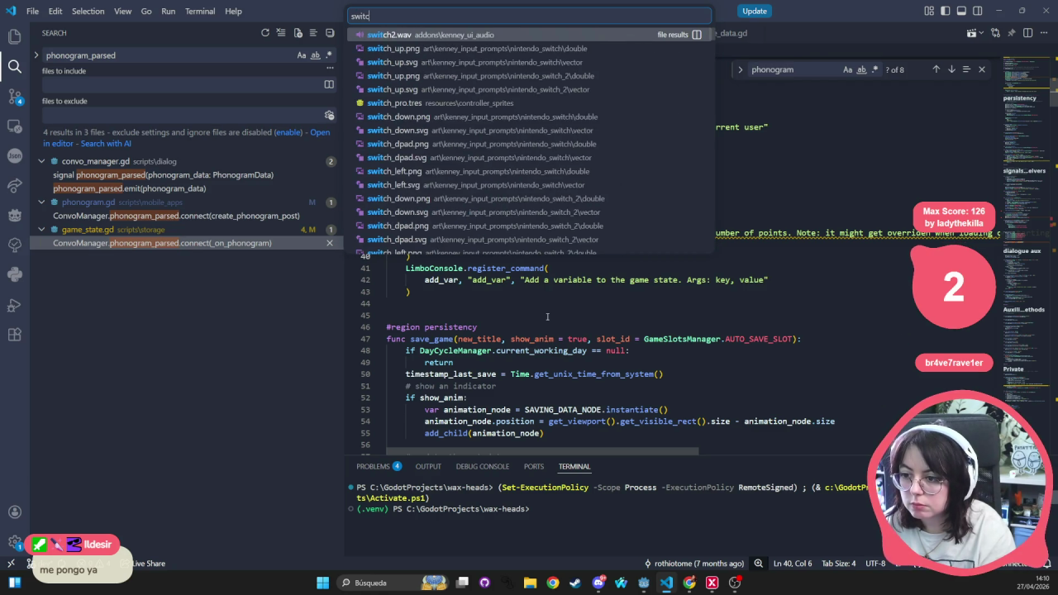
{"action": "type", "text": "hs"}
{"action": "key", "text": "BackSpace"}
{"action": "type", "text": "s"}
{"action": "key", "text": "BackSpace"}
{"action": "type", "text": "_pro"}
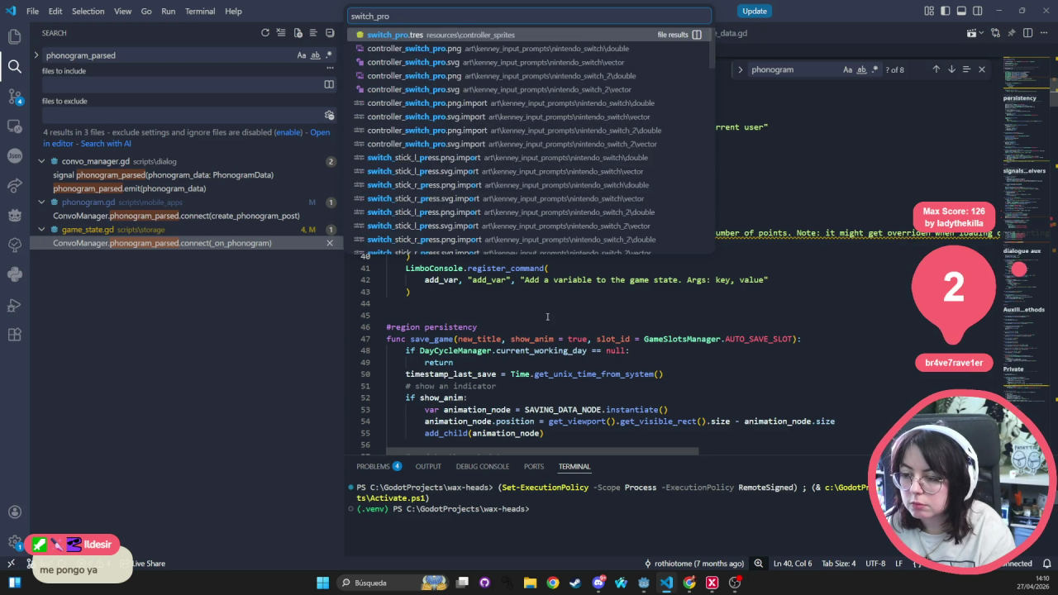
{"action": "key", "text": "Return"}
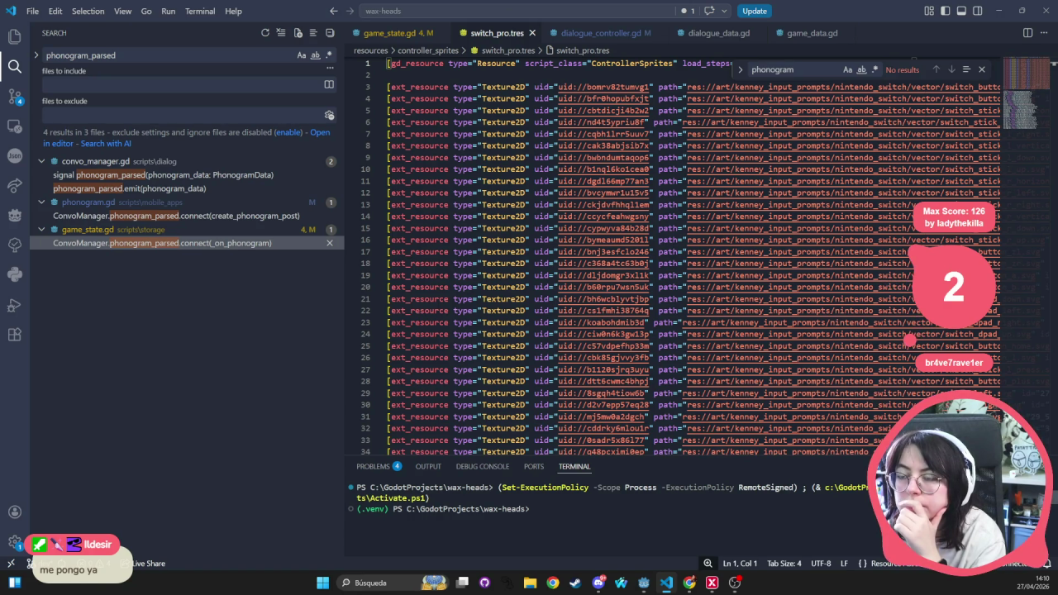
- Close switch_pro.tres and return to the Godot editor
{"action": "middle_click", "coordinate": [472, 33]}
{"action": "left_click", "coordinate": [483, 185]}
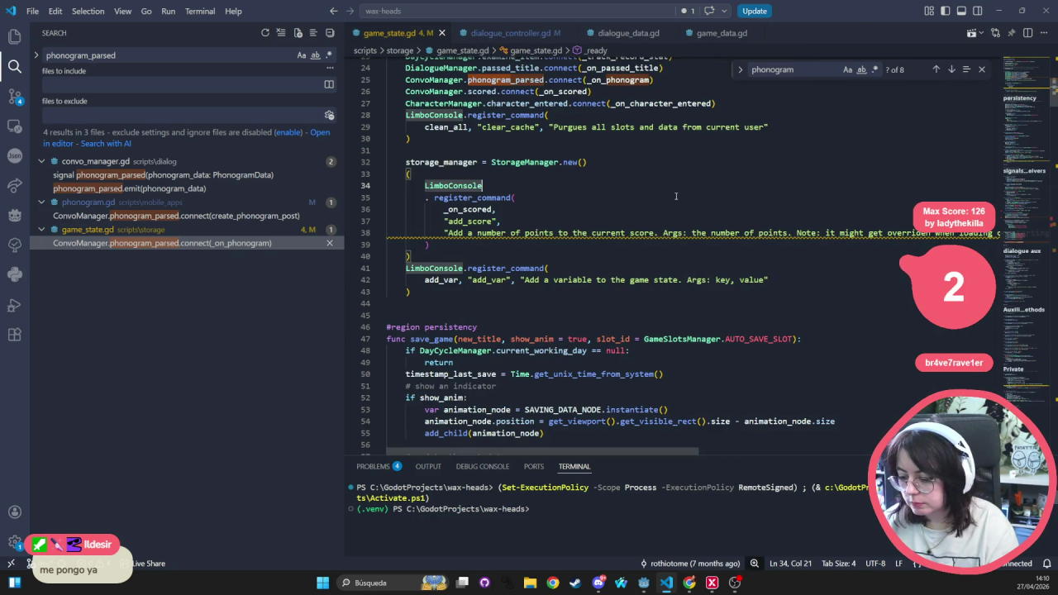
{"action": "key", "text": "alt+Tab"}
- Quick-open switch_pro.tres in the Inspector and widen the Inspector panel
{"action": "key", "text": "alt+shift+o"}
{"action": "type", "text": "switch_"}
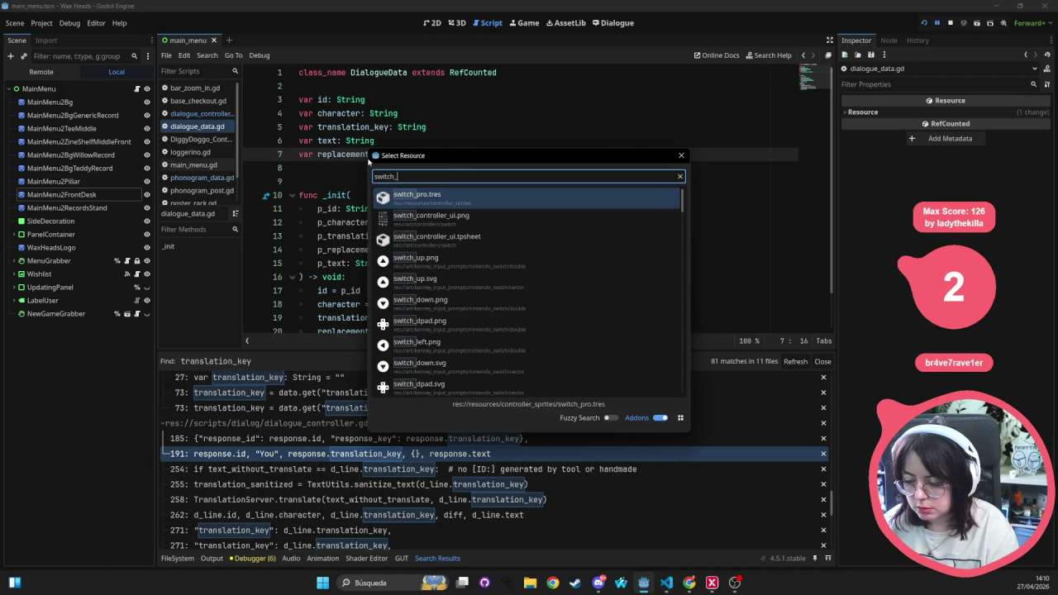
{"action": "type", "text": "pro"}
{"action": "key", "text": "Return"}
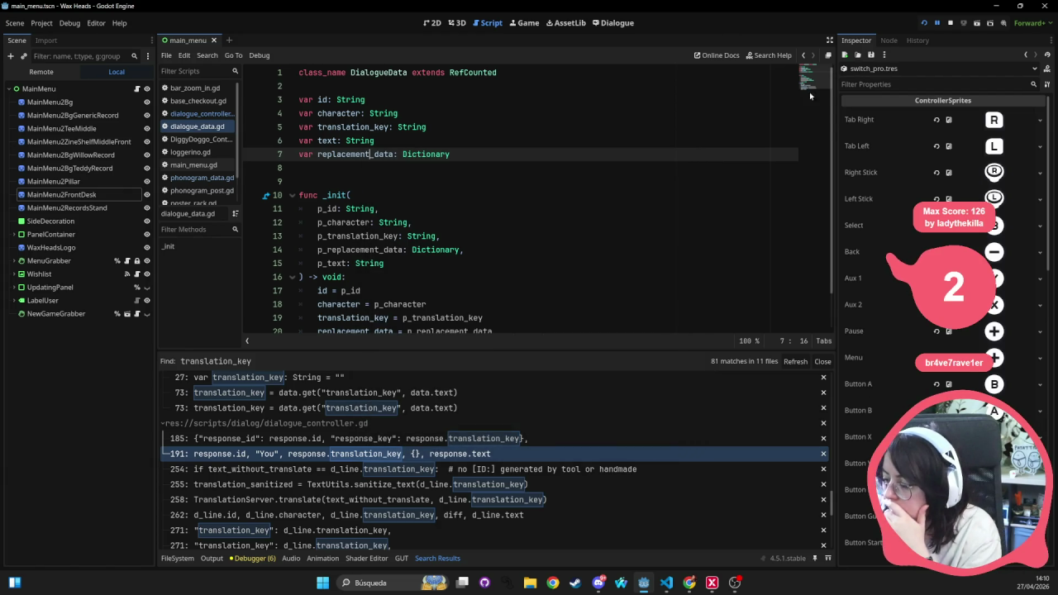
{"action": "left_click_drag", "start_coordinate": [834, 147], "coordinate": [695, 163]}
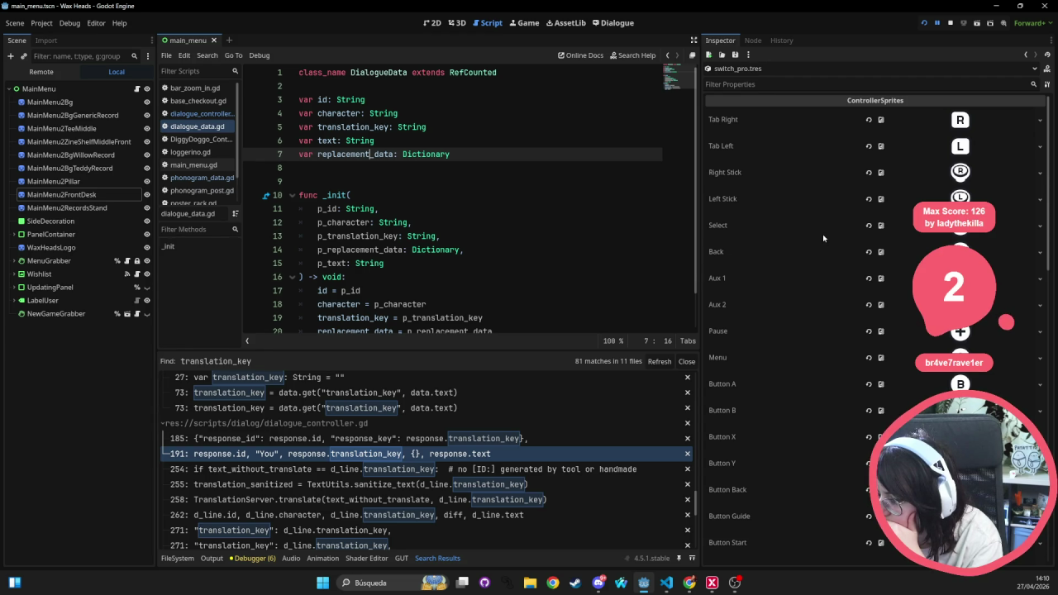
- Quick-open nintendo.tres in the Inspector for comparison
{"action": "key", "text": "shift+alt+o"}
{"action": "type", "text": "switch"}
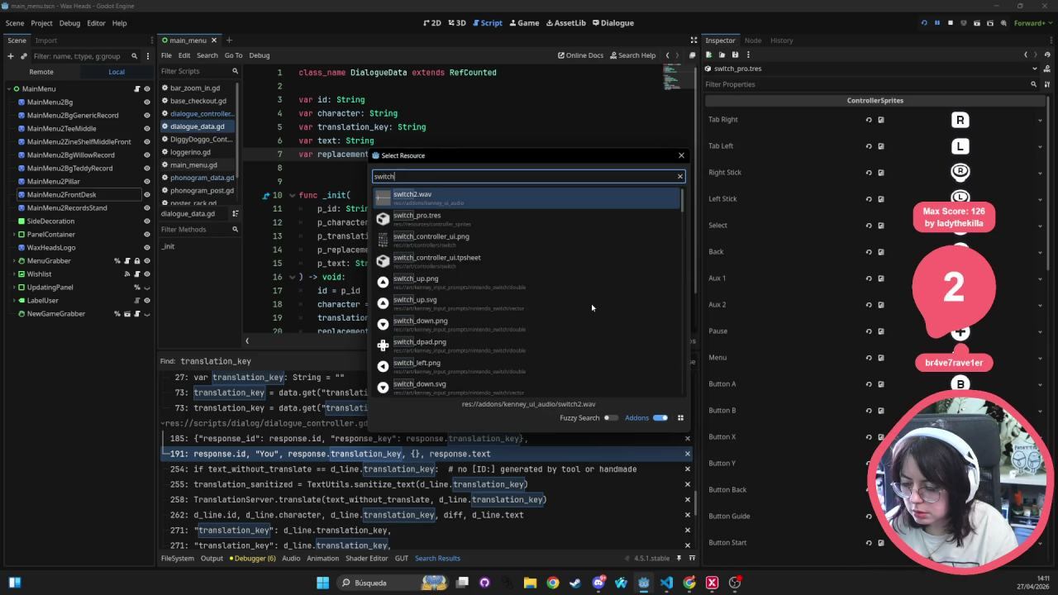
{"action": "type", "text": " tres"}
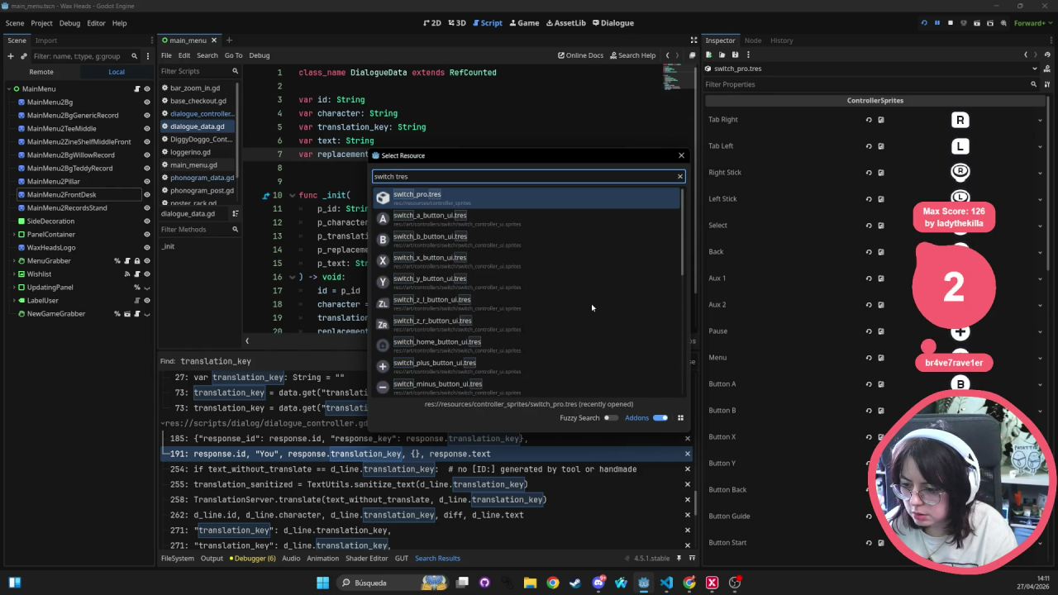
{"action": "key", "text": "ctrl+a"}
{"action": "type", "text": "nintendo"}
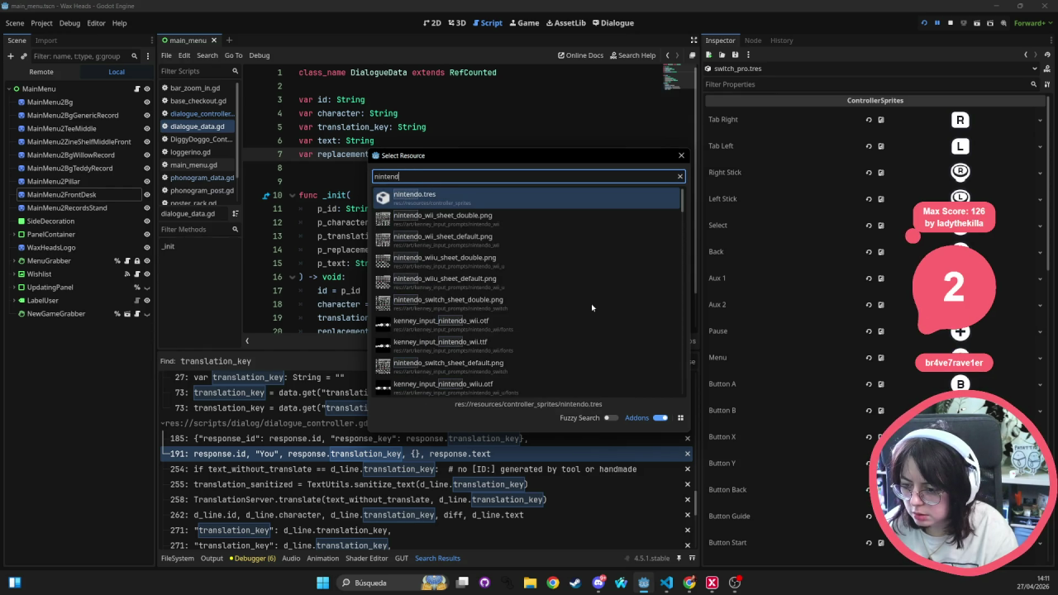
{"action": "key", "text": "Return"}
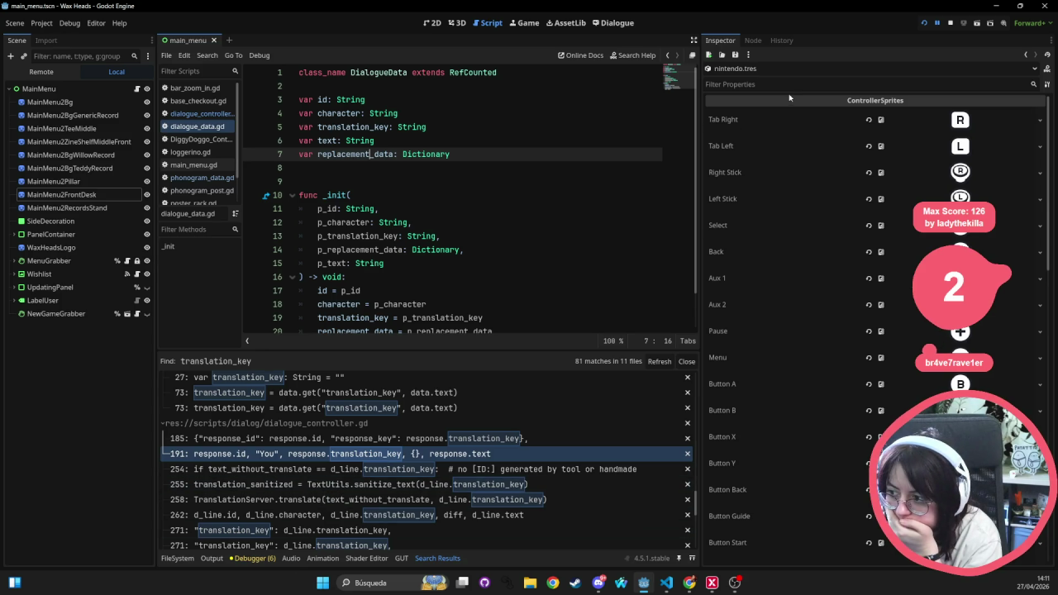
- Reopen switch_pro.tres in the Inspector with the quick resource search
{"action": "key", "text": "alt+shift+o"}
{"action": "type", "text": "switch"}
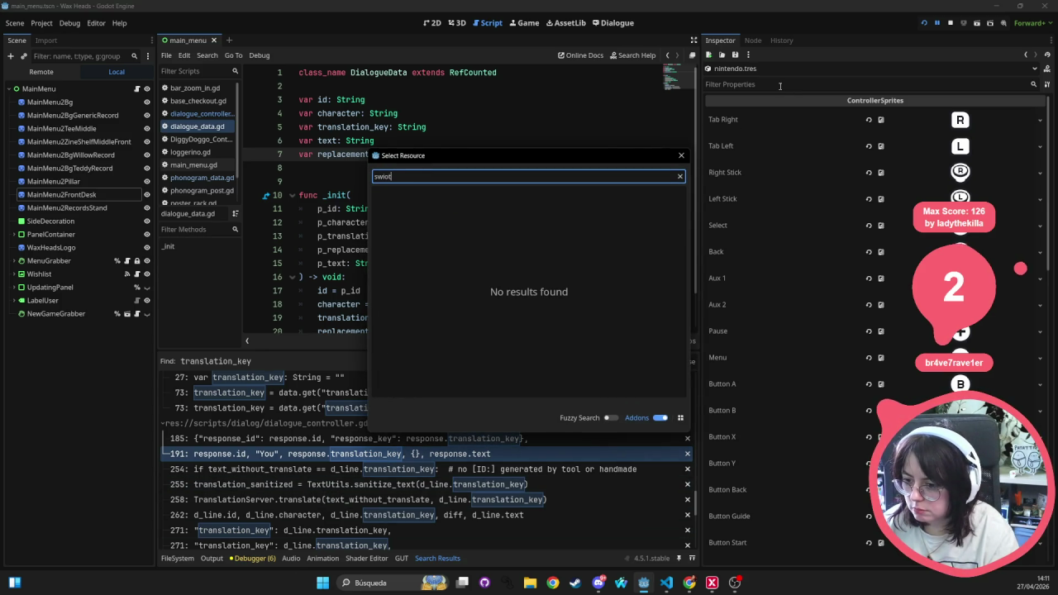
{"action": "type", "text": "_pro"}
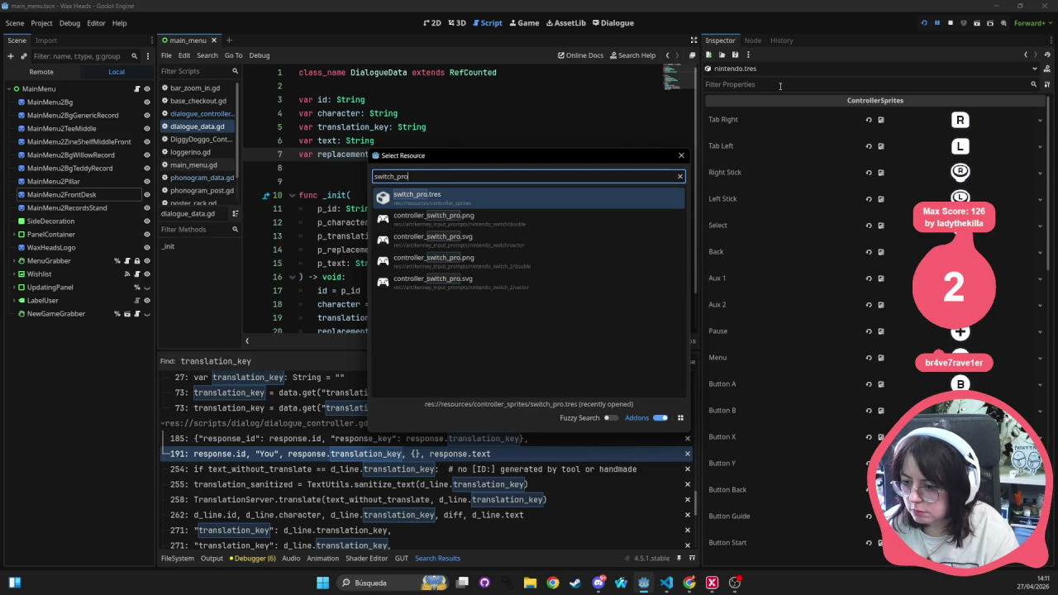
{"action": "key", "text": "Return"}
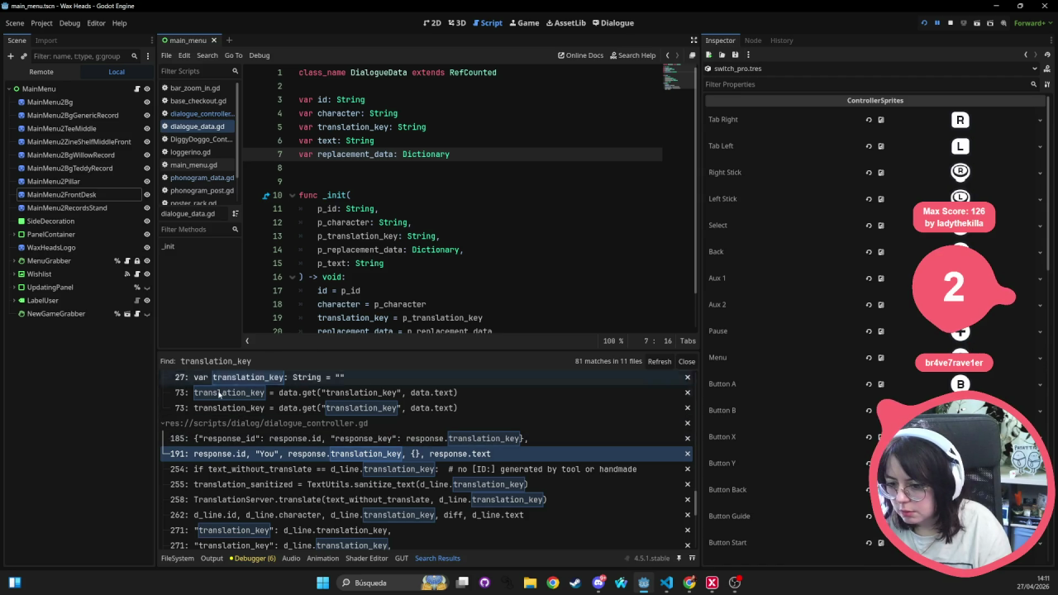
- Find switch_pro.tres in the FileSystem dock and delete it from the project
{"action": "left_click", "coordinate": [176, 558]}
{"action": "left_click", "coordinate": [302, 376]}
{"action": "type", "text": "sw"}
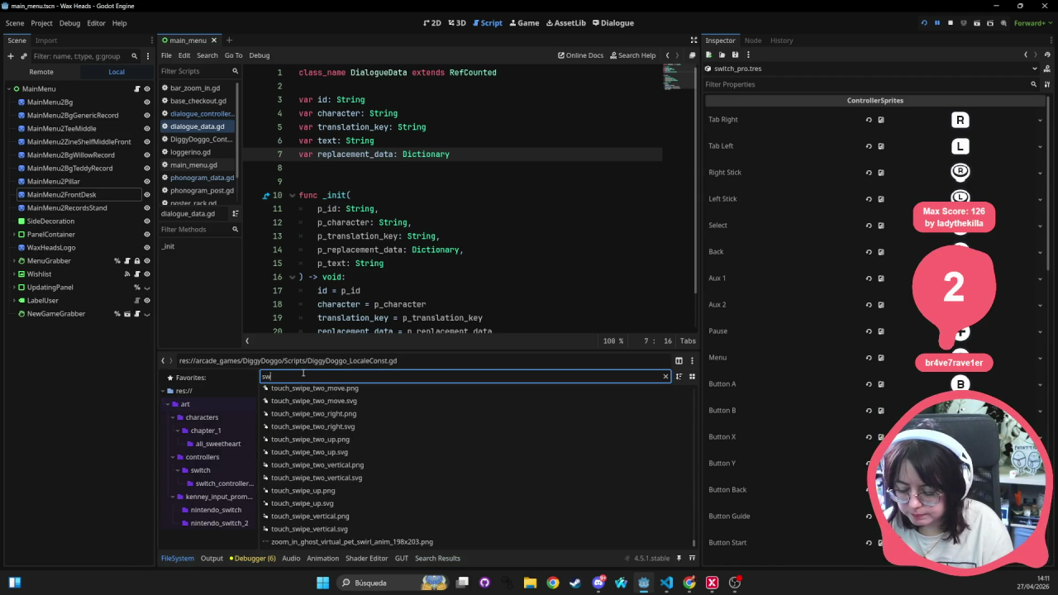
{"action": "type", "text": "itch_pro"}
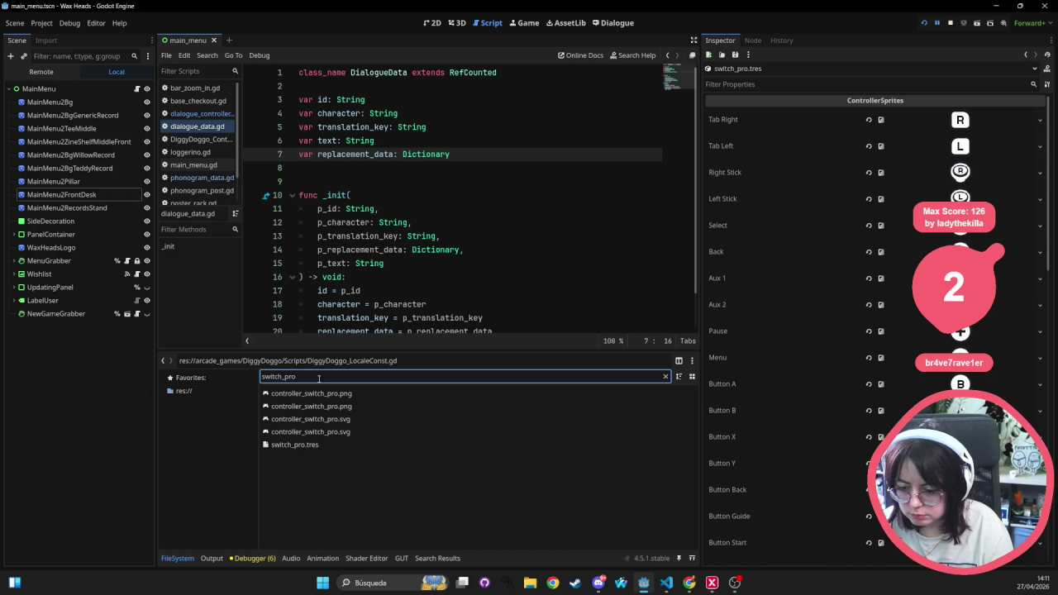
{"action": "left_click", "coordinate": [339, 447]}
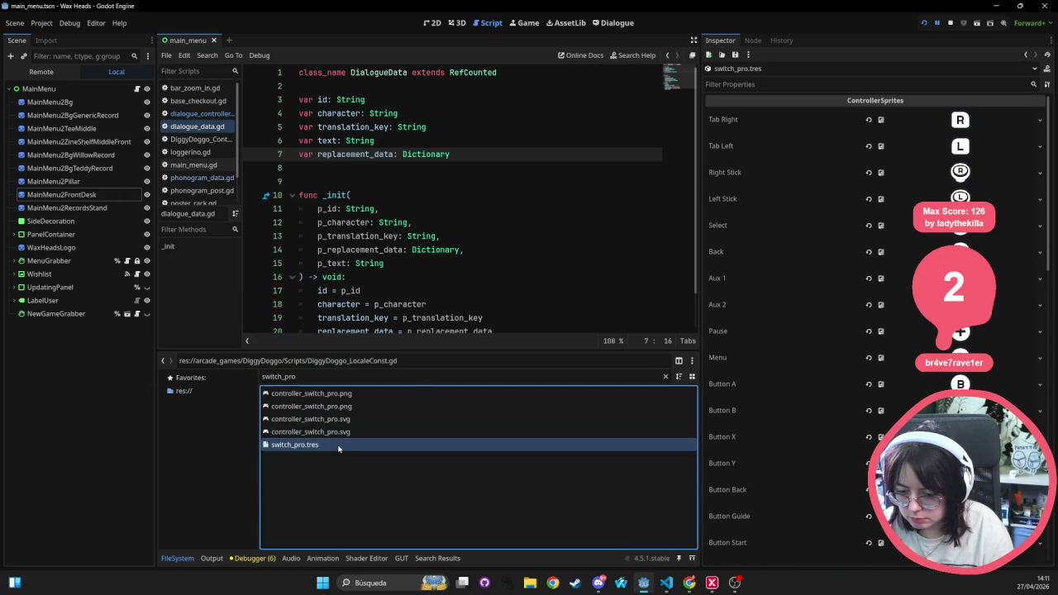
{"action": "left_click", "coordinate": [664, 378]}
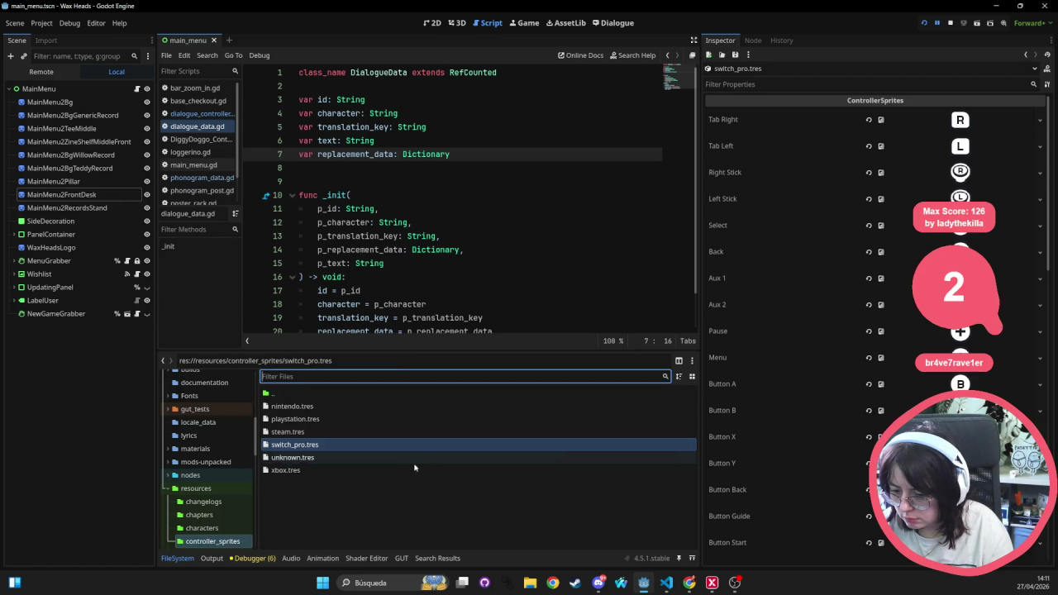
{"action": "right_click", "coordinate": [316, 447]}
{"action": "left_click", "coordinate": [357, 507]}
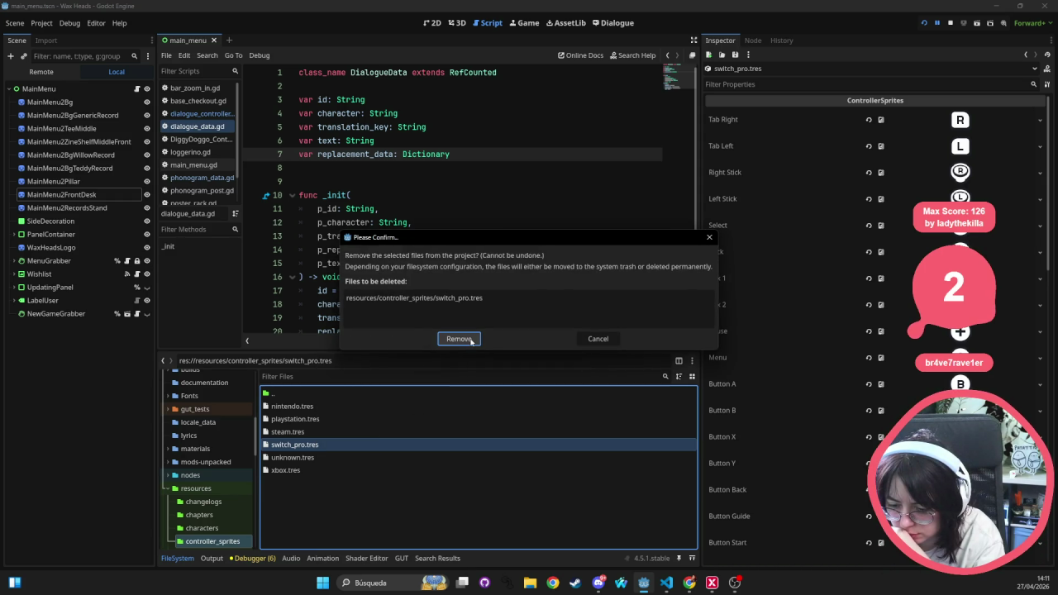
{"action": "left_click", "coordinate": [459, 339]}
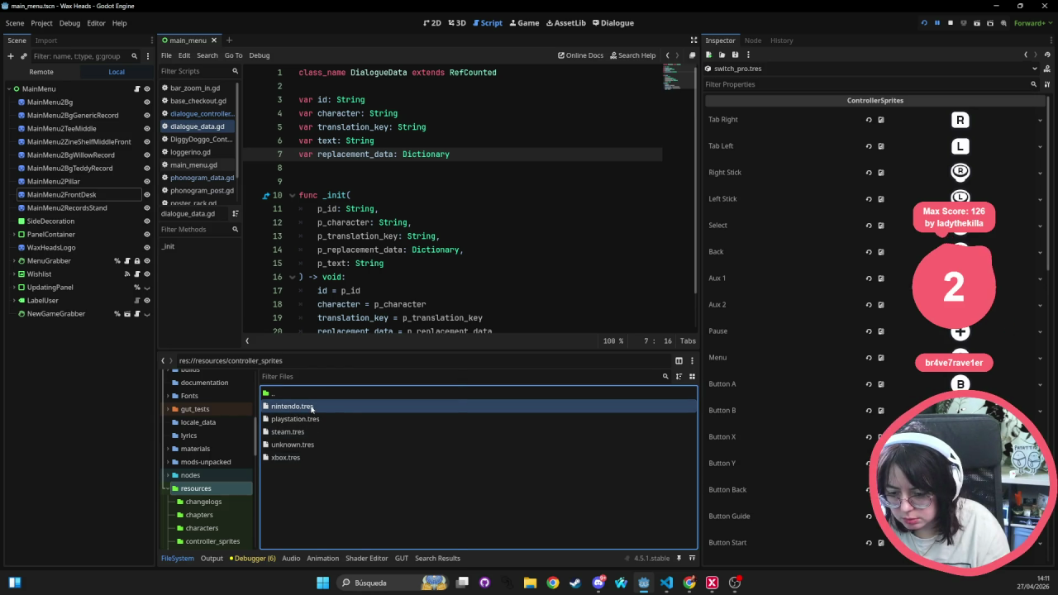
- Duplicate nintendo.tres as switch_pro.tres in the controller_sprites folder
{"action": "right_click", "coordinate": [305, 412]}
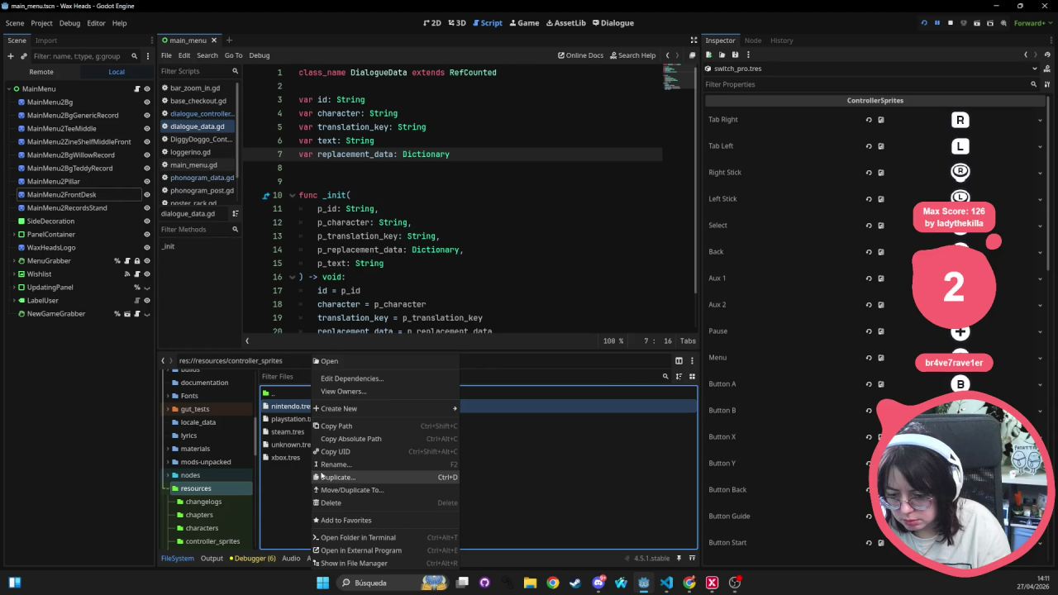
{"action": "left_click", "coordinate": [337, 476]}
{"action": "type", "text": "switch-p"}
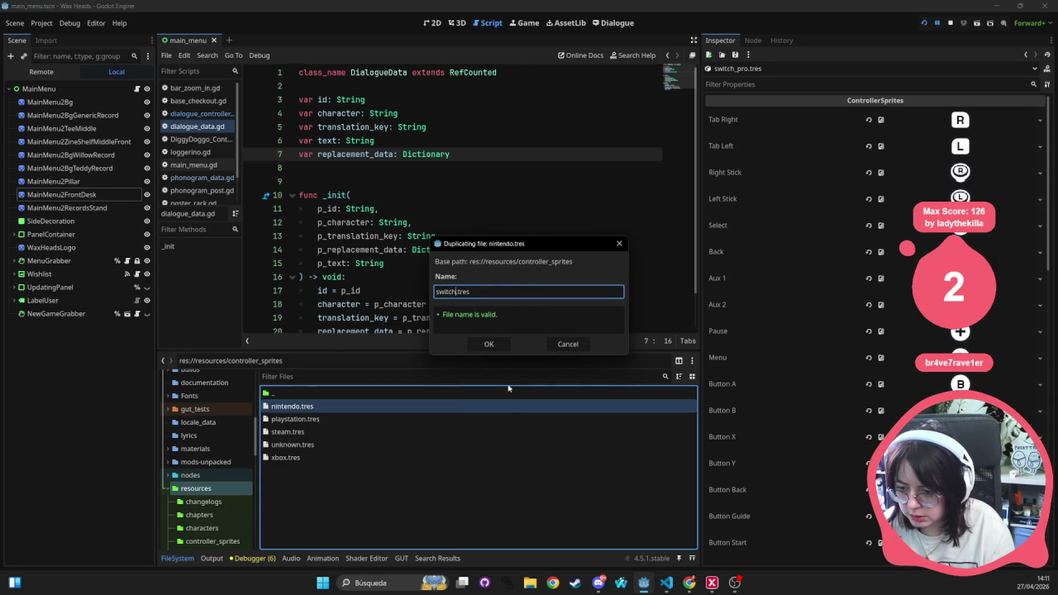
{"action": "key", "text": "BackSpace"}
{"action": "key", "text": "BackSpace"}
{"action": "type", "text": "_pro"}
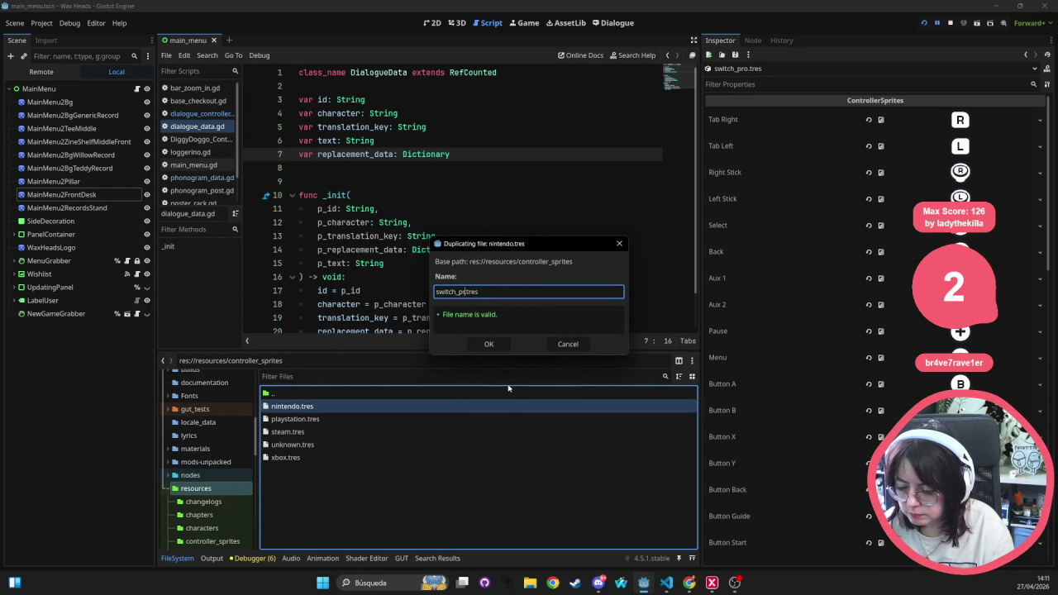
{"action": "key", "text": "Return"}
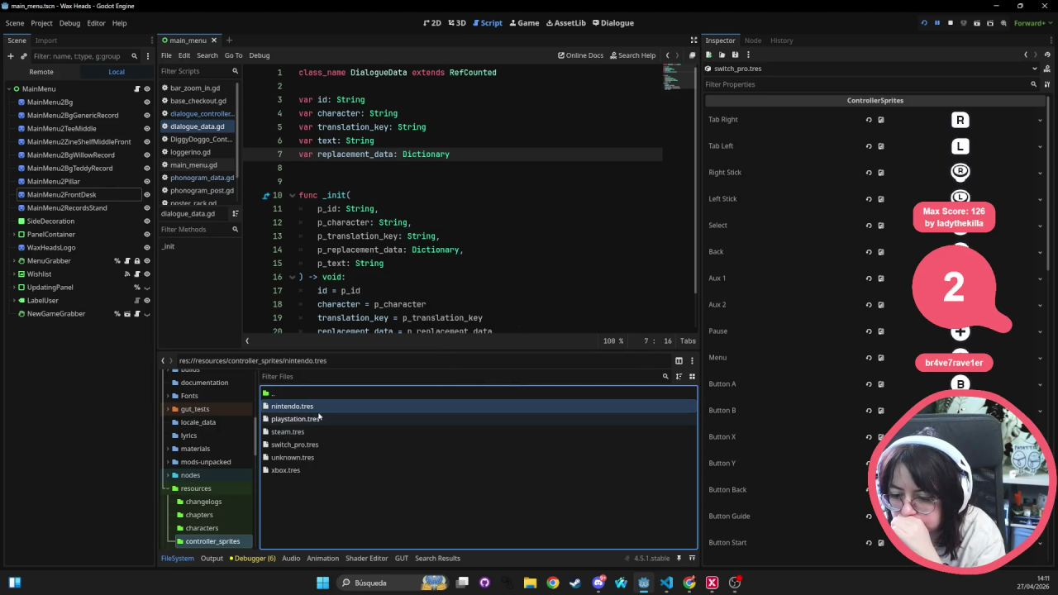
- Compare both files' sprites, checking the Pause, Tab Right, Right Stick and Left Stick entries
{"action": "left_click", "coordinate": [346, 405]}
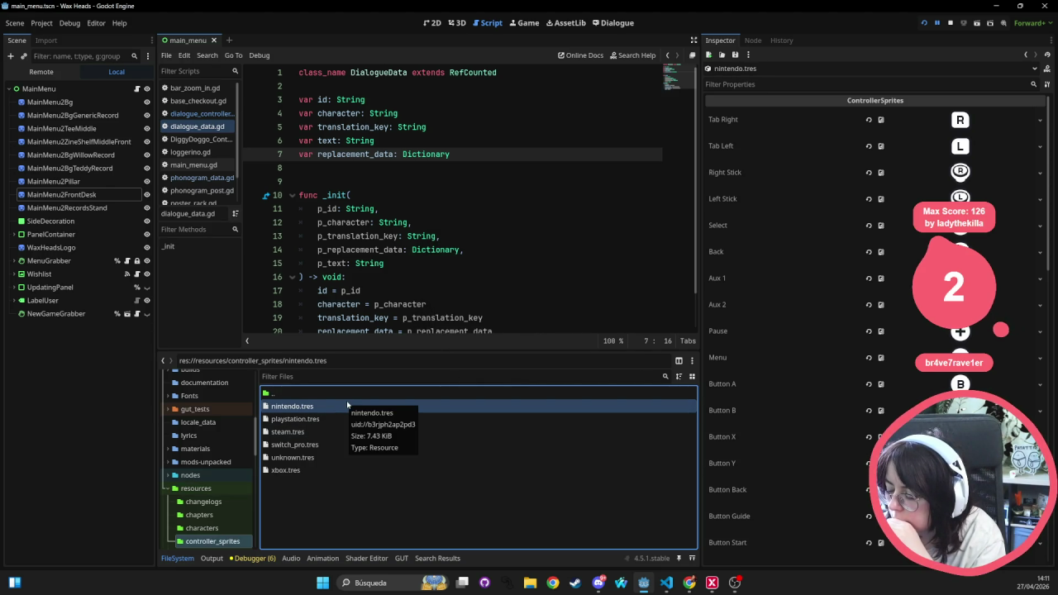
{"action": "left_click", "coordinate": [306, 445]}
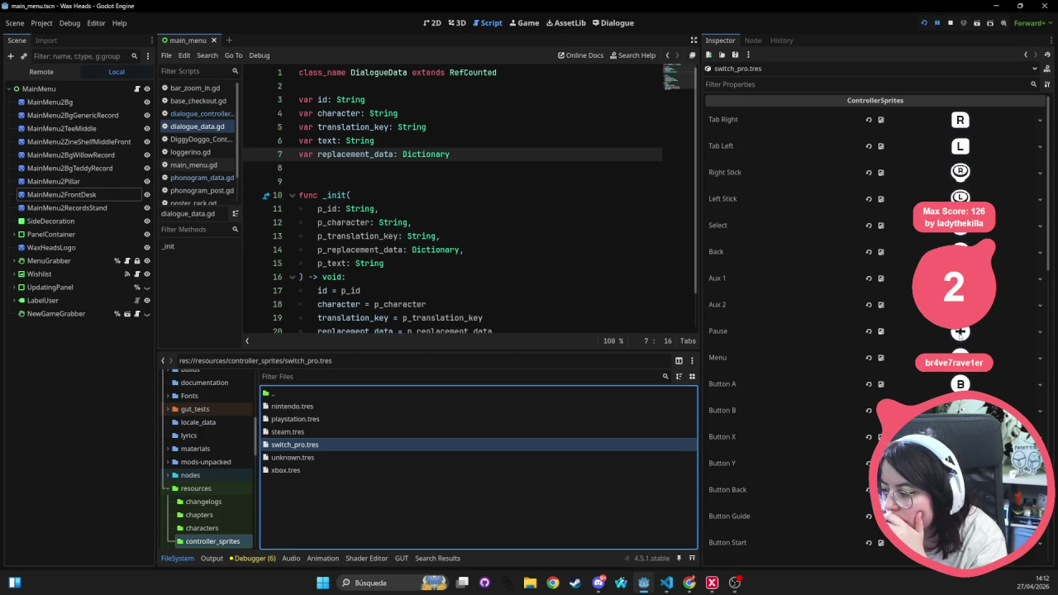
{"action": "left_click", "coordinate": [959, 330]}
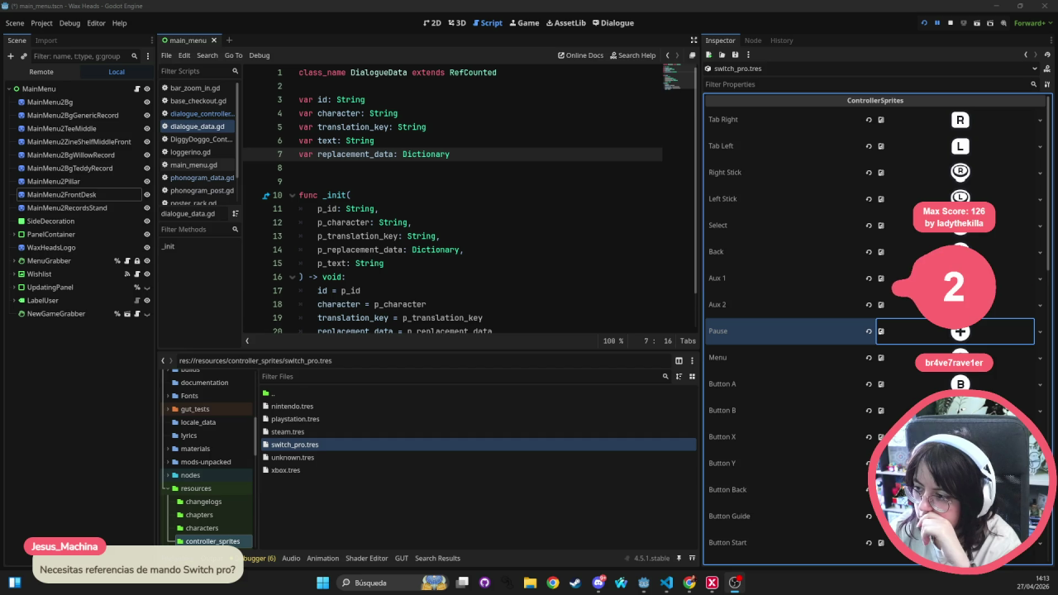
{"action": "scroll", "coordinate": [744, 216], "scroll_direction": "down", "scroll_amount": 10}
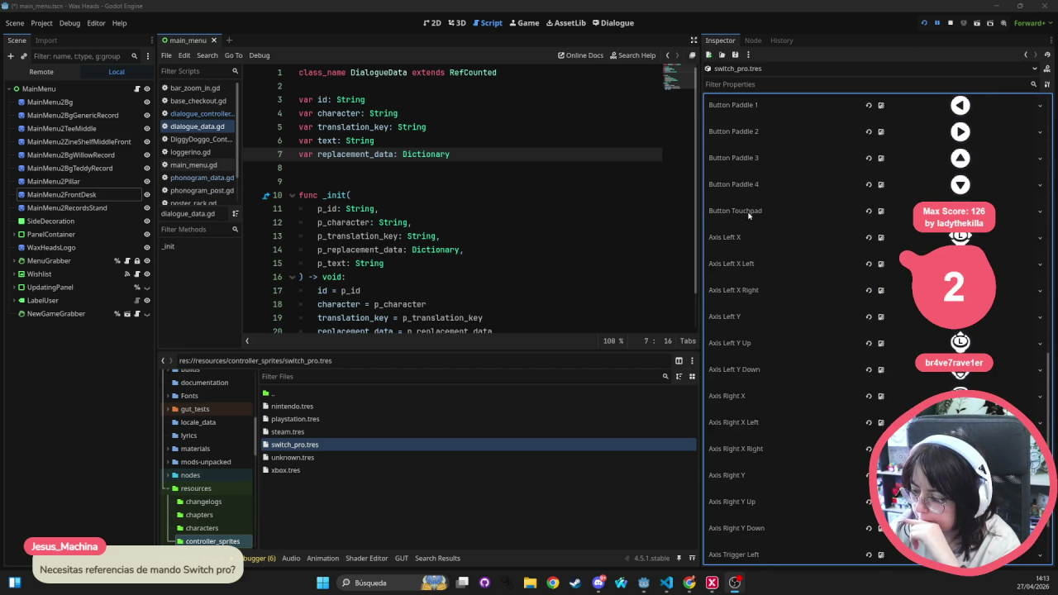
{"action": "scroll", "coordinate": [743, 248], "scroll_direction": "up", "scroll_amount": 10}
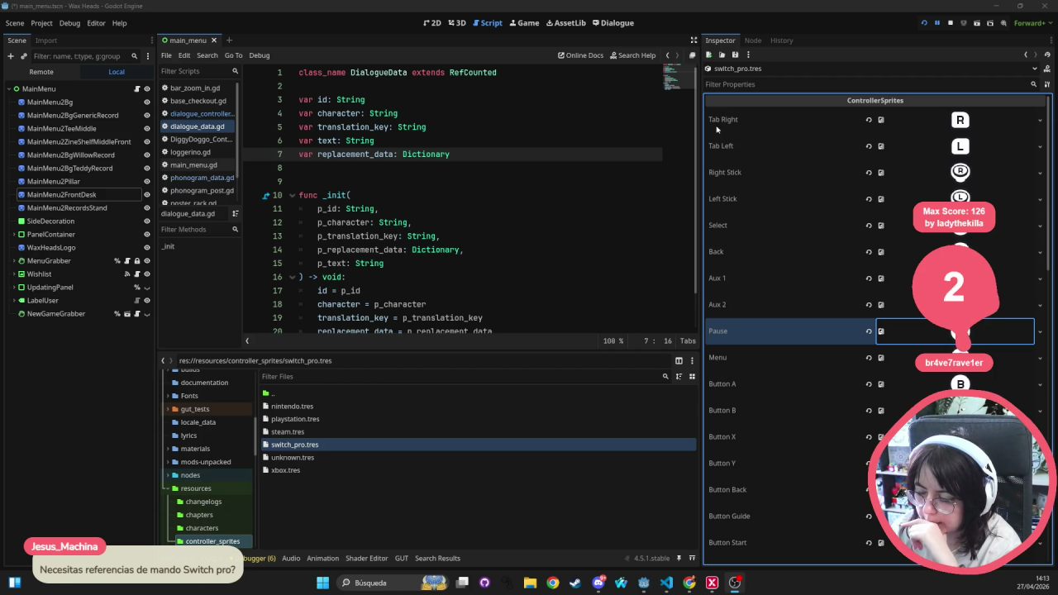
{"action": "left_click", "coordinate": [777, 120]}
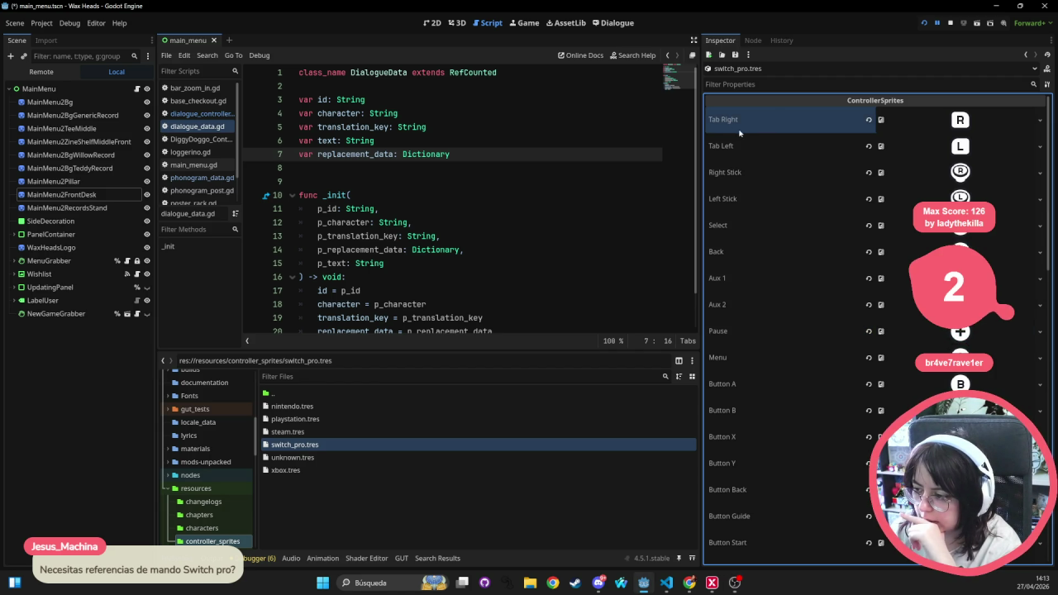
{"action": "left_click", "coordinate": [963, 173]}
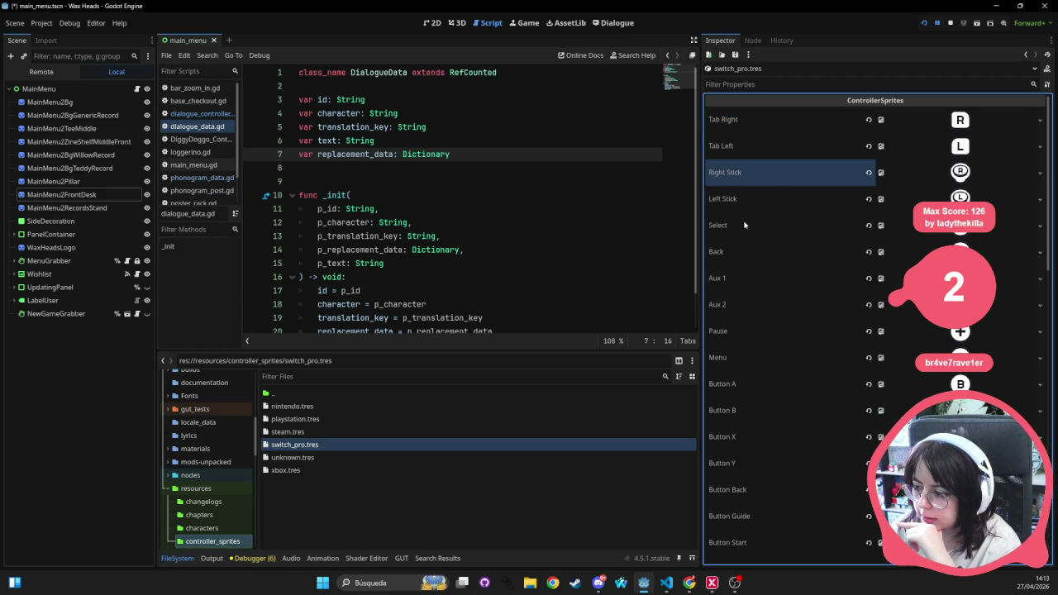
{"action": "left_click", "coordinate": [740, 200]}
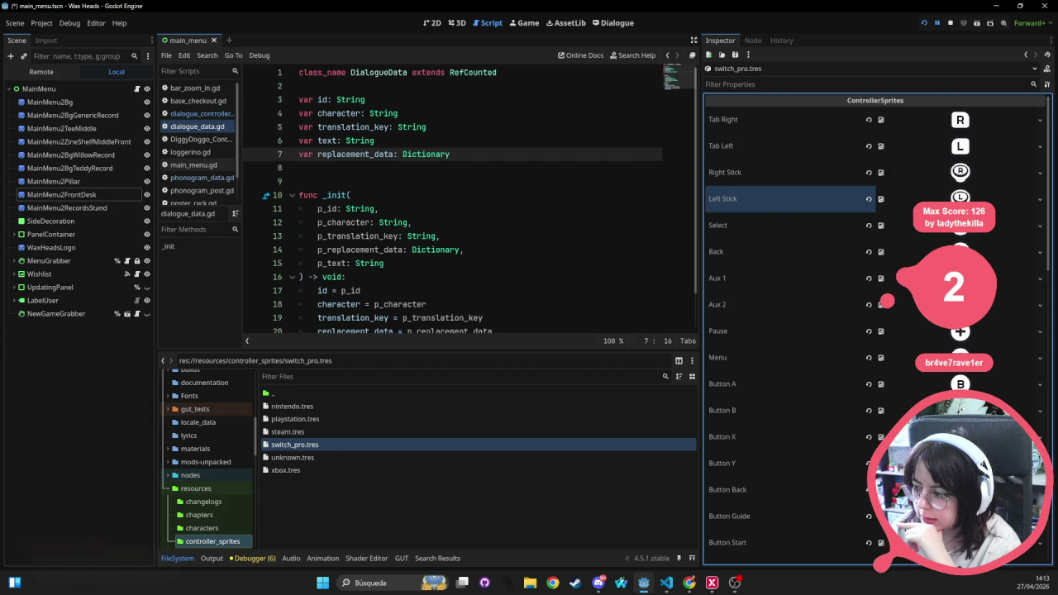
- Switch between nintendo.tres and switch_pro.tres, checking the Select sprite entry
{"action": "left_click", "coordinate": [318, 406]}
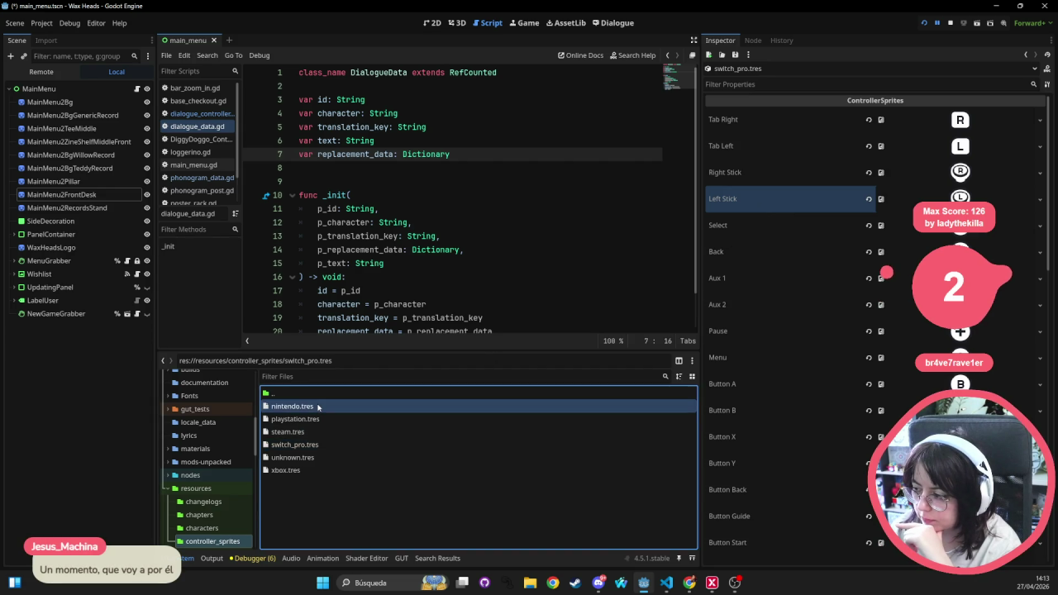
{"action": "left_click", "coordinate": [295, 445]}
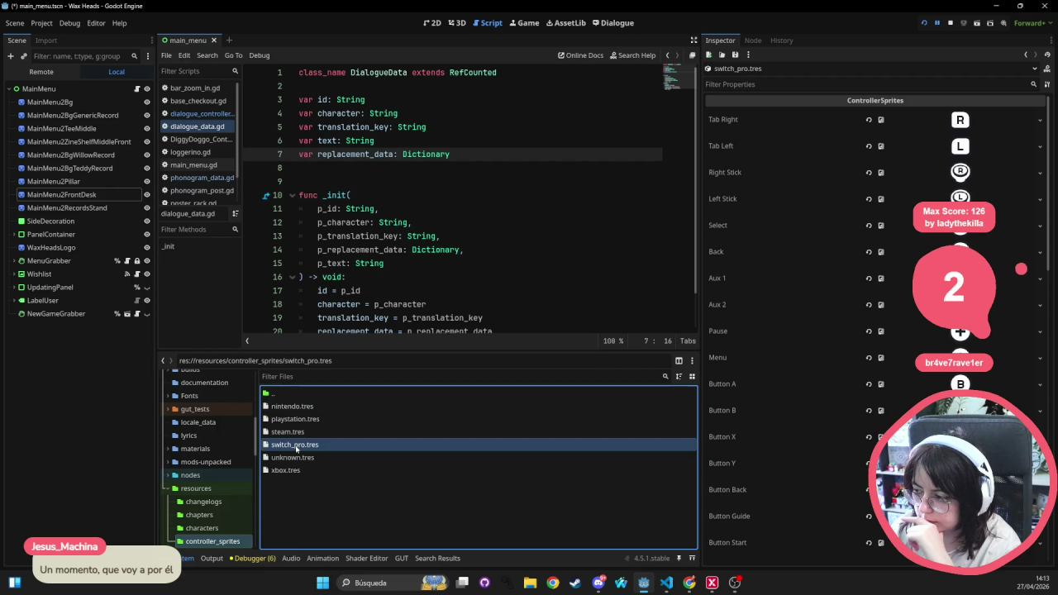
{"action": "left_click", "coordinate": [311, 407]}
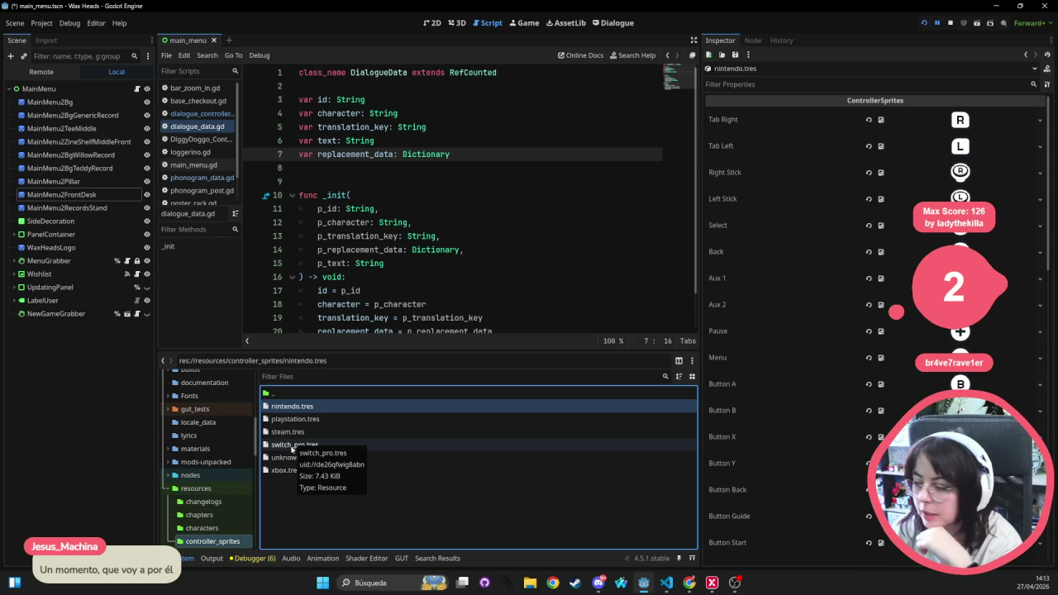
{"action": "left_click", "coordinate": [716, 234]}
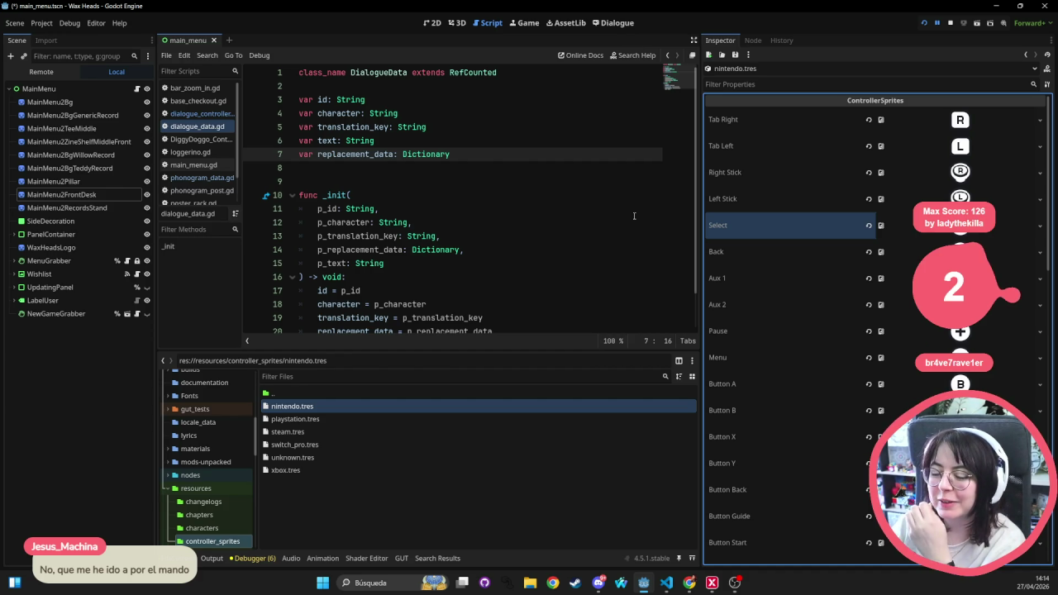
{"action": "left_click", "coordinate": [296, 448]}
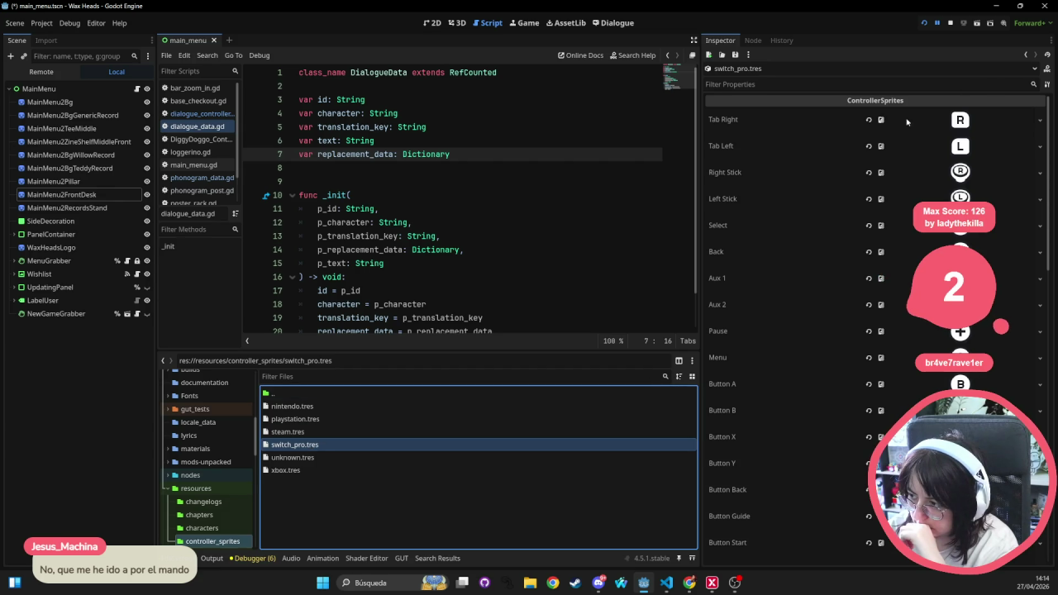
- Review nintendo.tres's texture options, including the Menu property's options menu
{"action": "left_click", "coordinate": [314, 405]}
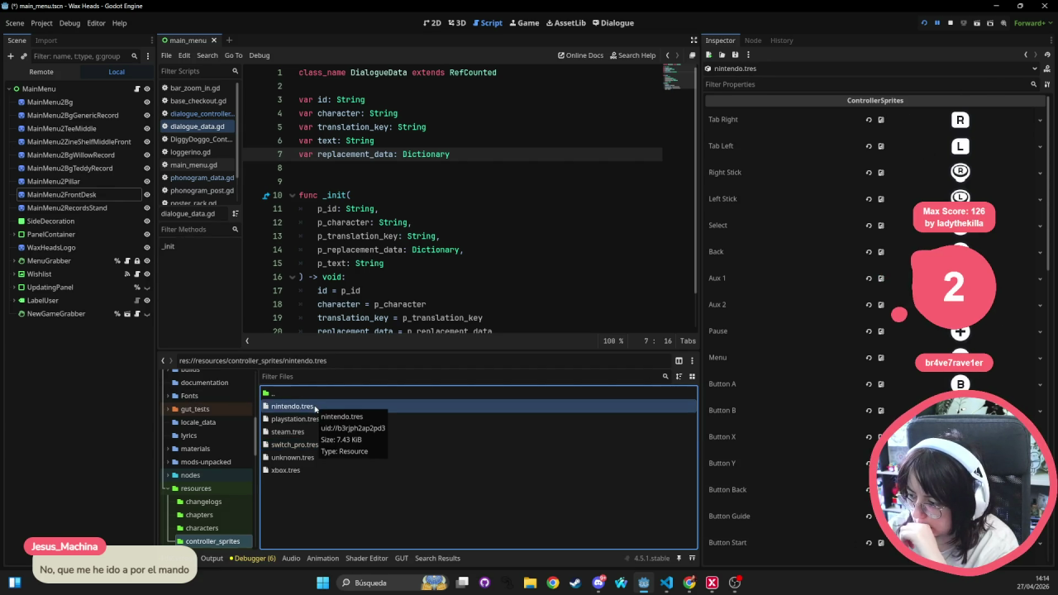
{"action": "left_click", "coordinate": [1039, 198]}
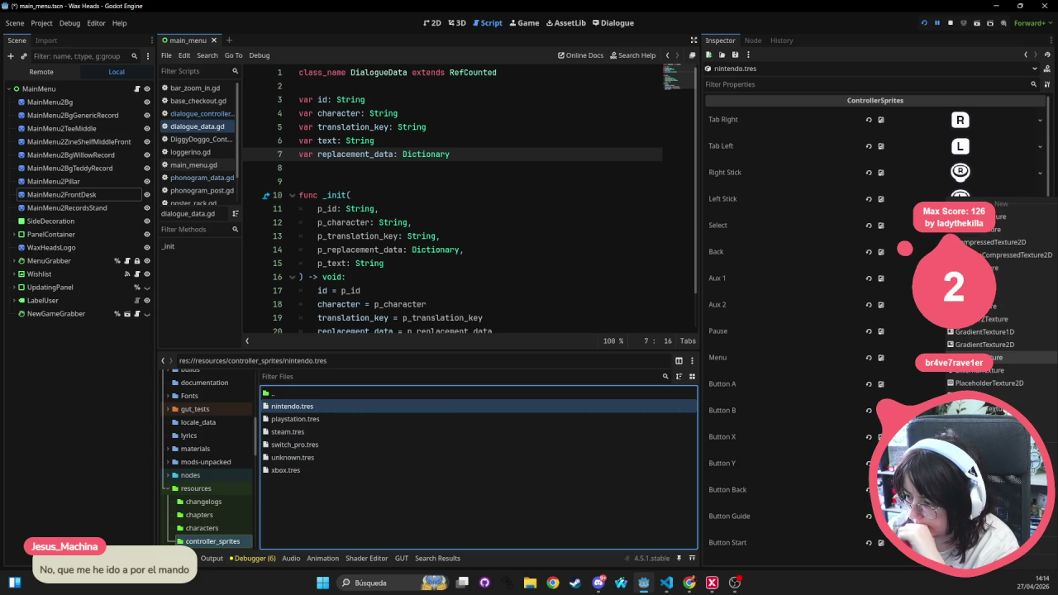
{"action": "left_click", "coordinate": [760, 356]}
{"action": "right_click", "coordinate": [717, 359]}
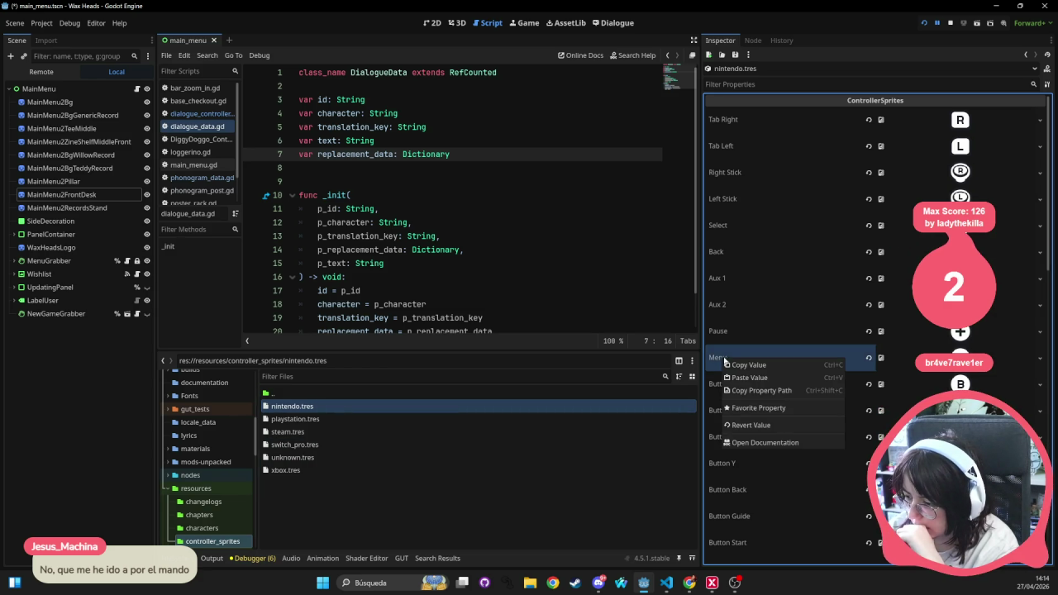
{"action": "left_click", "coordinate": [632, 361]}
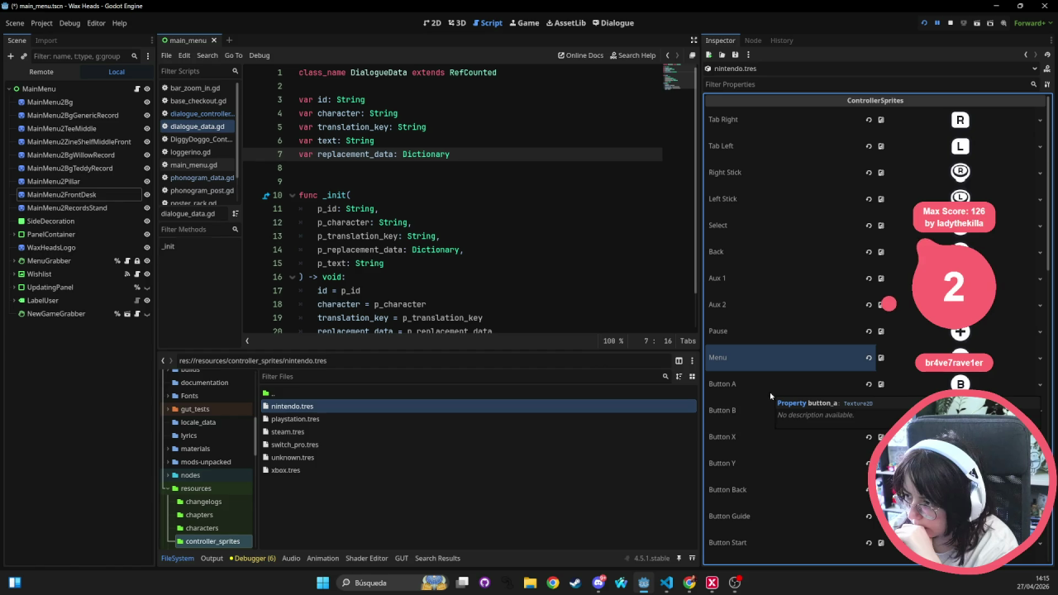
{"action": "left_click", "coordinate": [443, 221]}
- Quick-open controller_sprites.gd to view the ControllerSprites resource class
{"action": "key", "text": "alt+shift+o"}
{"action": "type", "text": "controller_sprites"}
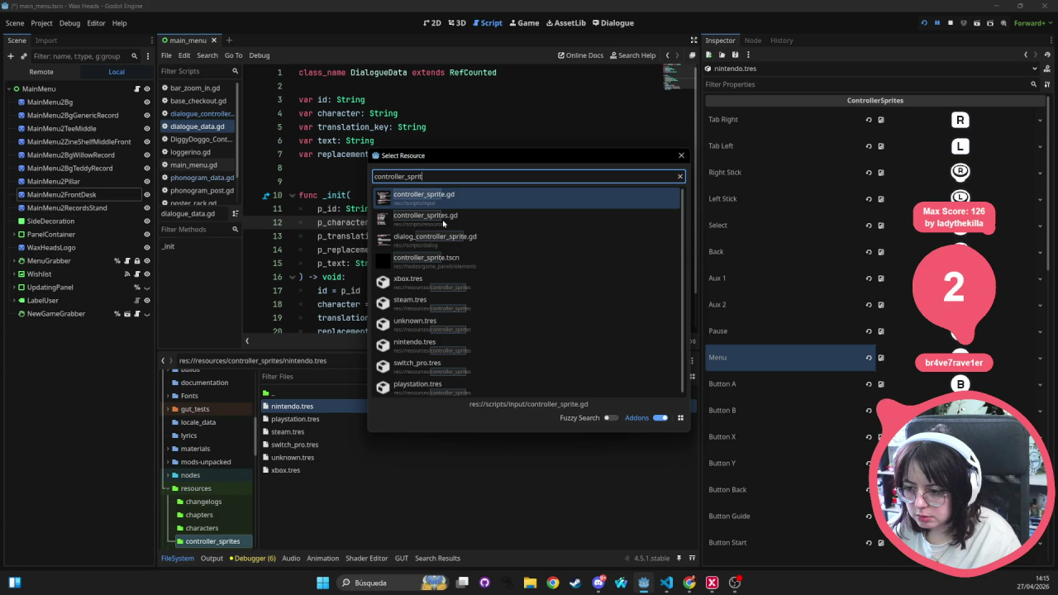
{"action": "key", "text": "Return"}
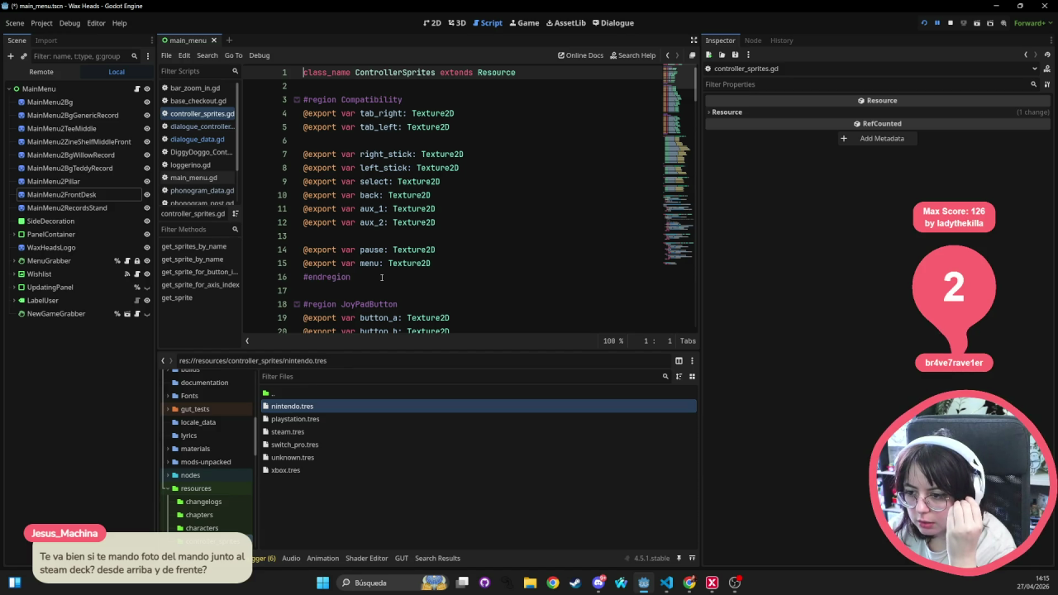
- Search all project files for tab_right, found on line 4 of controller_sprites.gd
{"action": "left_click_drag", "start_coordinate": [381, 278], "coordinate": [282, 104]}
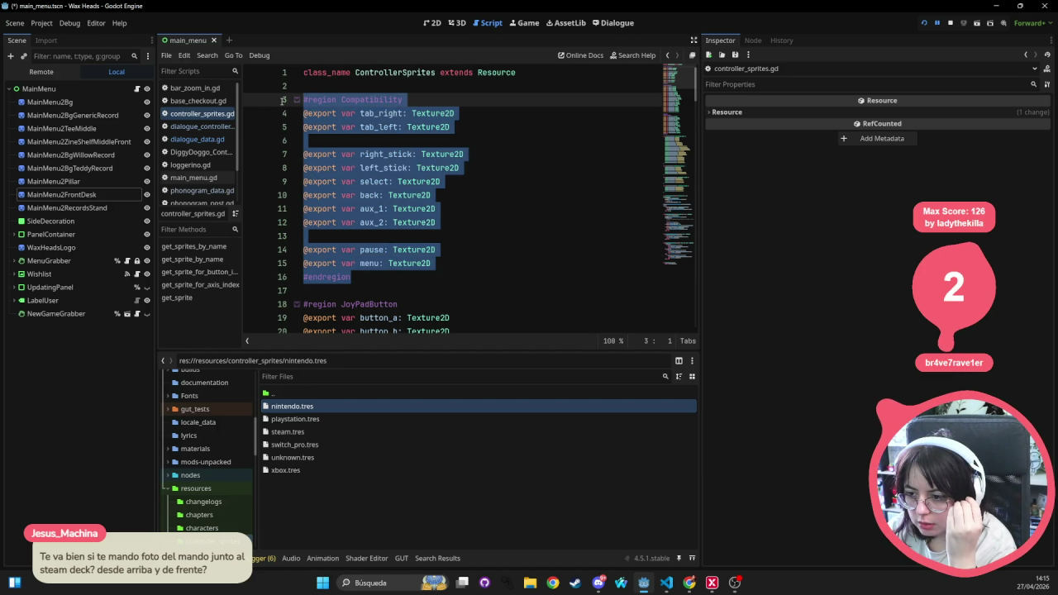
{"action": "double_click", "coordinate": [396, 113]}
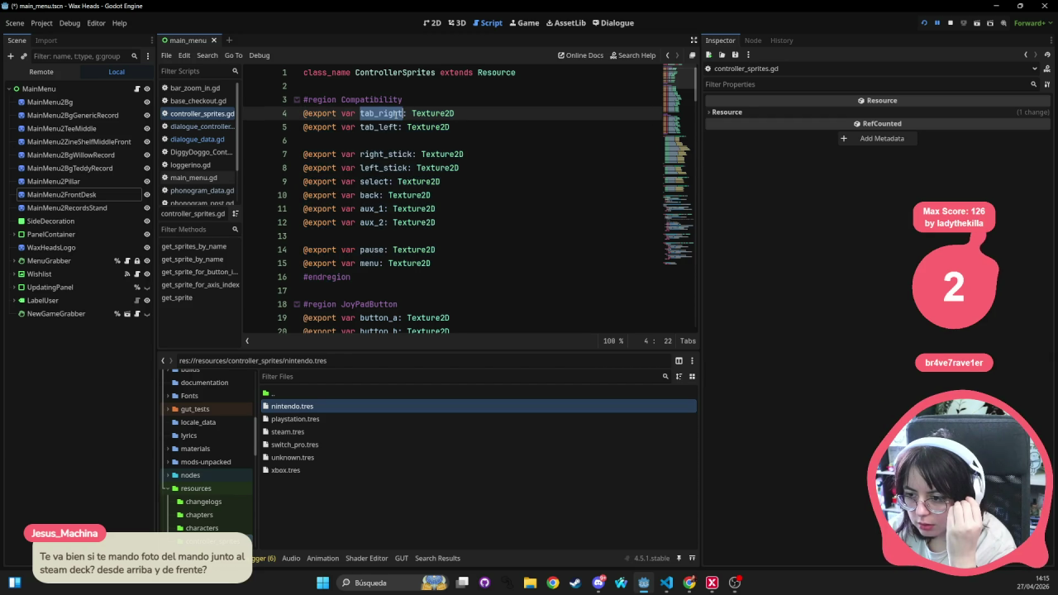
{"action": "key", "text": "ctrl+shift+f"}
{"action": "key", "text": "Return"}
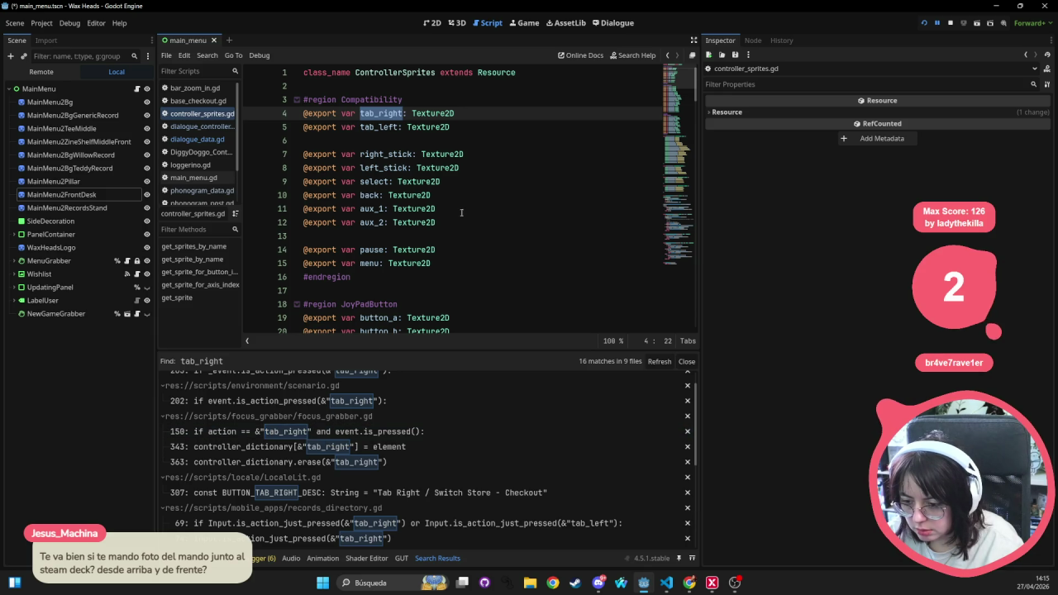
{"action": "scroll", "coordinate": [459, 221], "scroll_direction": "down", "scroll_amount": 5}
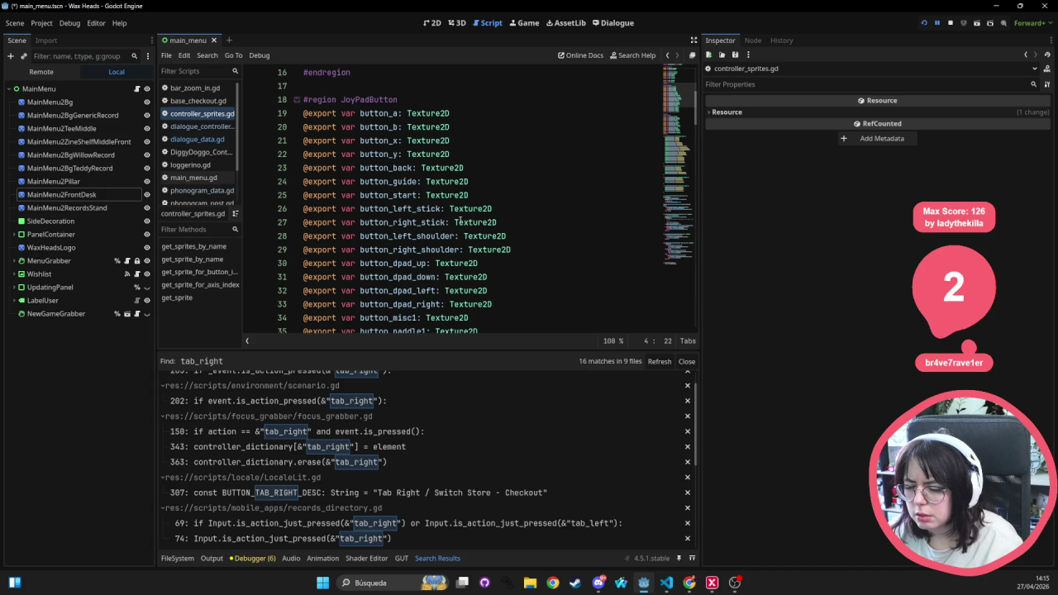
{"action": "scroll", "coordinate": [459, 222], "scroll_direction": "up", "scroll_amount": 5}
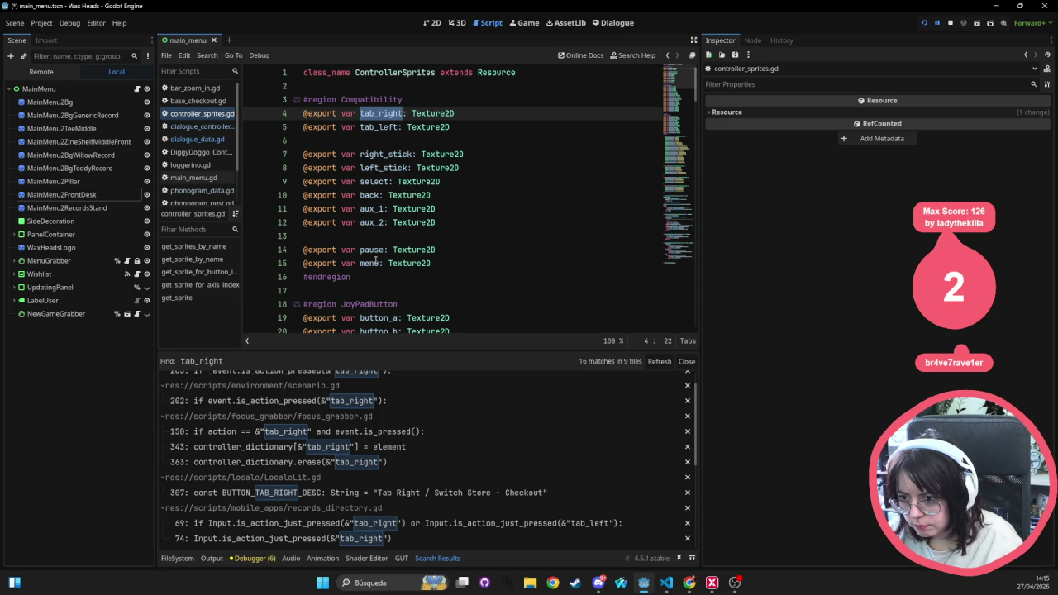
{"action": "scroll", "coordinate": [340, 431], "scroll_direction": "down", "scroll_amount": 3}
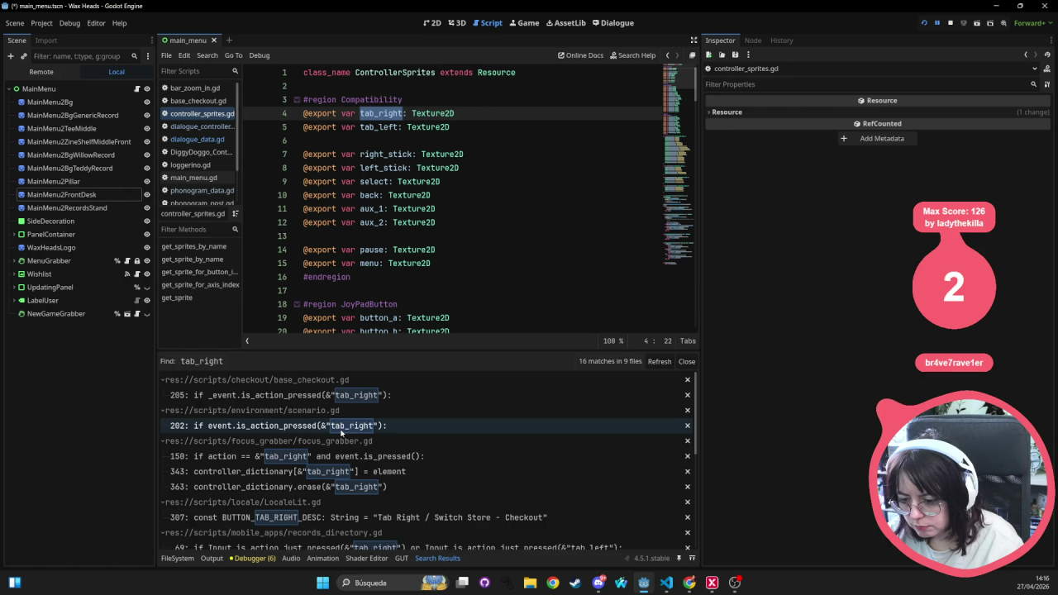
{"action": "scroll", "coordinate": [341, 430], "scroll_direction": "down", "scroll_amount": 3}
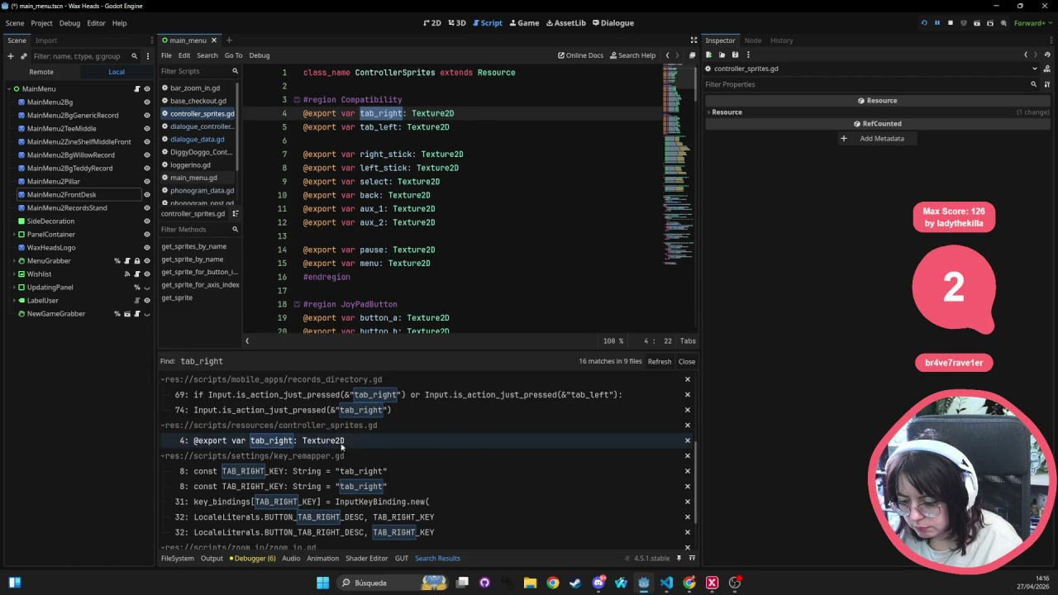
{"action": "scroll", "coordinate": [371, 483], "scroll_direction": "down", "scroll_amount": 2}
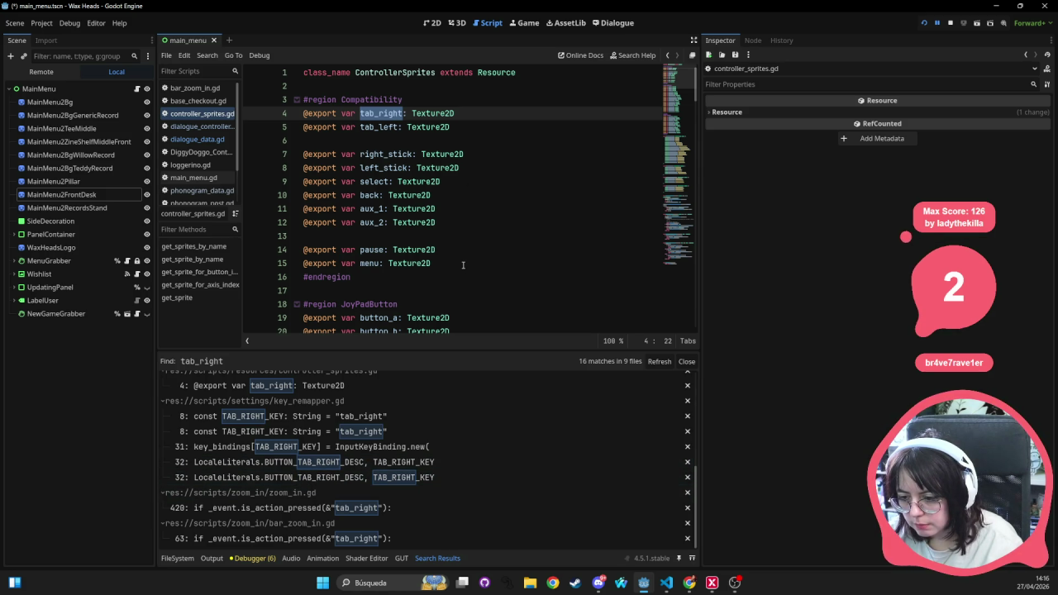
{"action": "left_click_drag", "start_coordinate": [463, 280], "coordinate": [242, 101]}
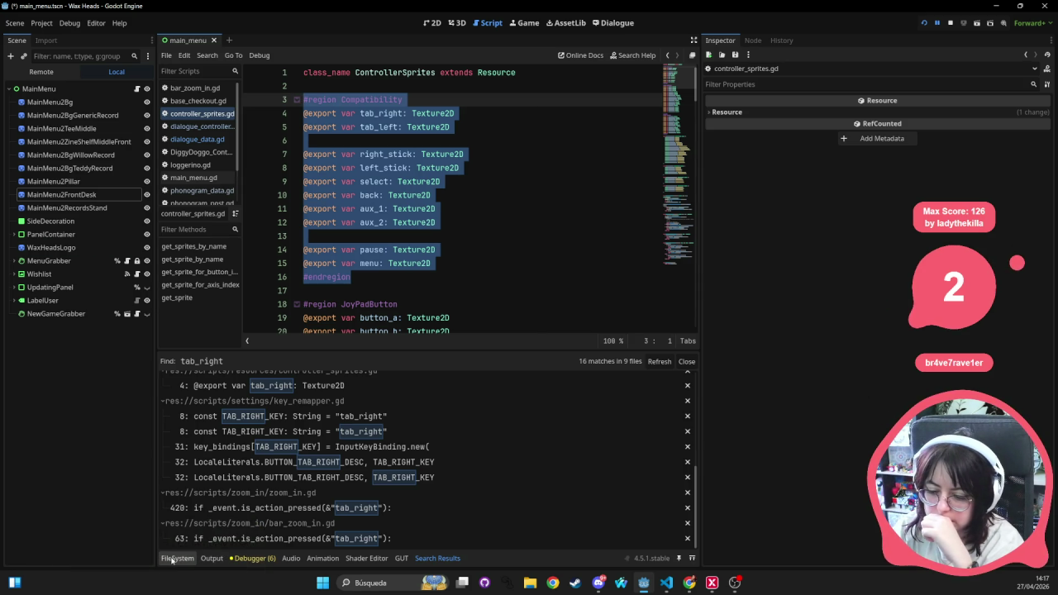
- Return to the FileSystem dock and 2D main menu scene, and select nintendo.tres
{"action": "left_click", "coordinate": [171, 558]}
{"action": "left_click", "coordinate": [431, 23]}
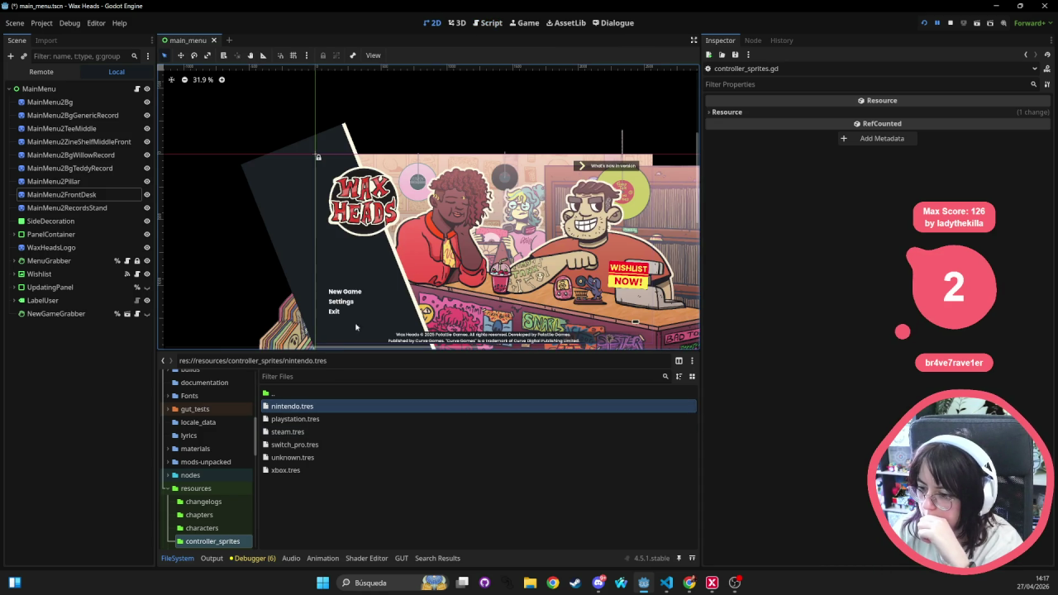
{"action": "left_click", "coordinate": [285, 406]}
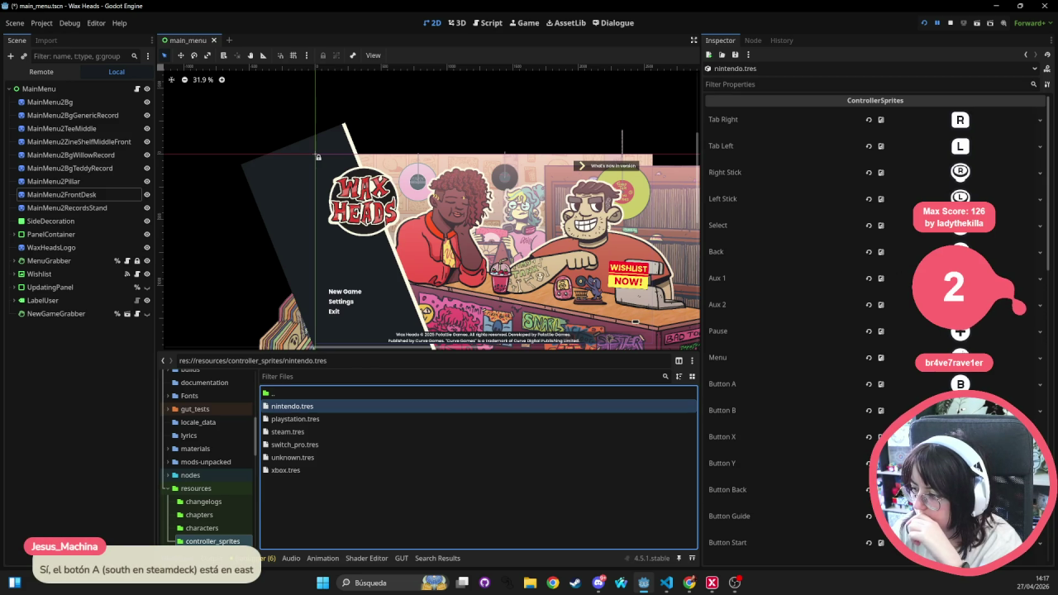
- Check nintendo.tres's Button A, Button B and Button Back sprite entries
{"action": "left_click", "coordinate": [743, 385]}
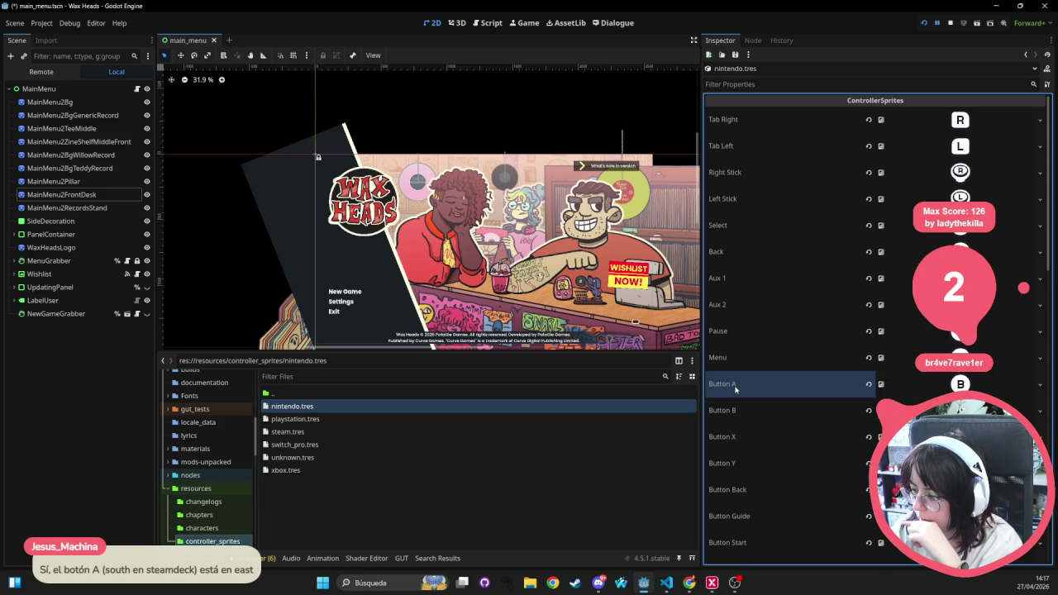
{"action": "scroll", "coordinate": [736, 393], "scroll_direction": "down", "scroll_amount": 3}
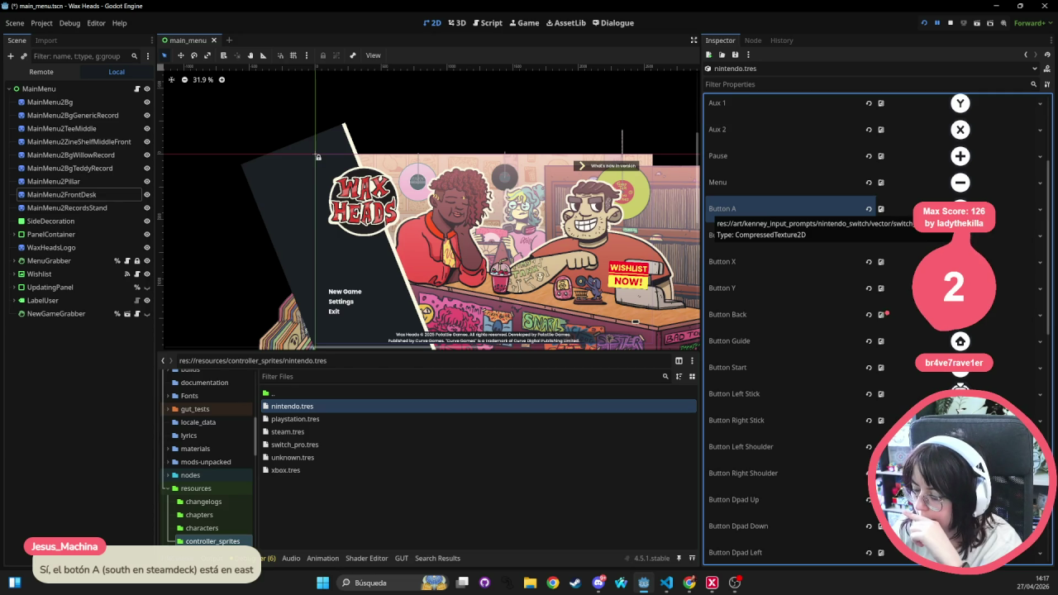
{"action": "left_click", "coordinate": [751, 238]}
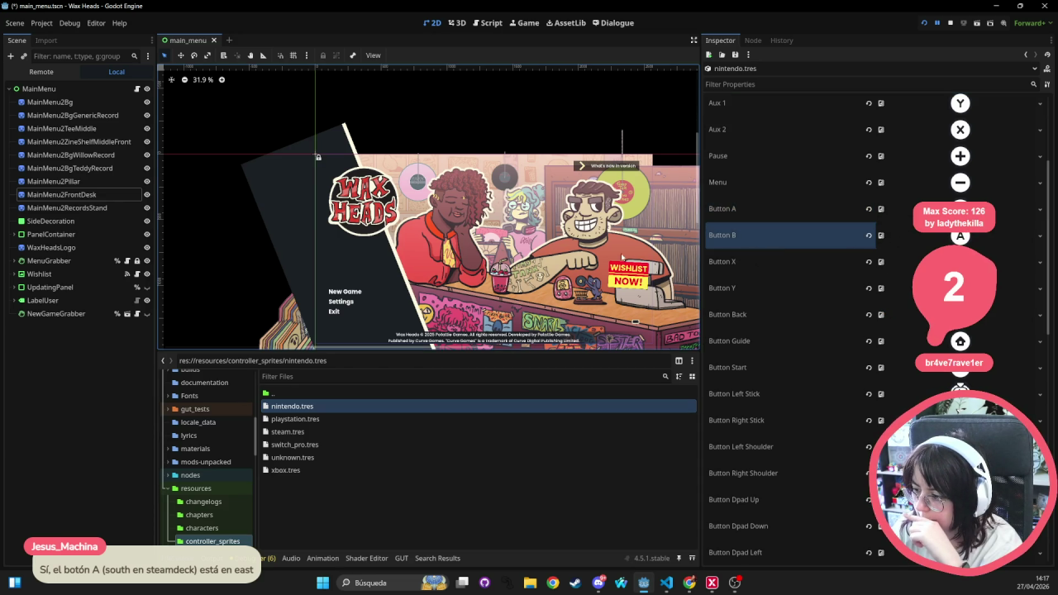
{"action": "left_click", "coordinate": [737, 319]}
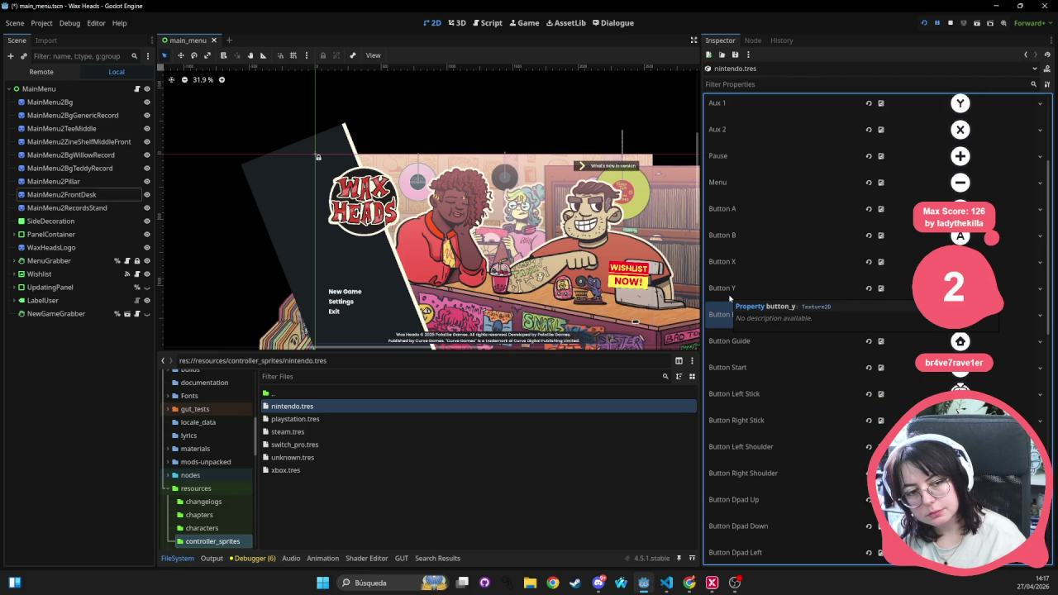
{"action": "left_click", "coordinate": [730, 314]}
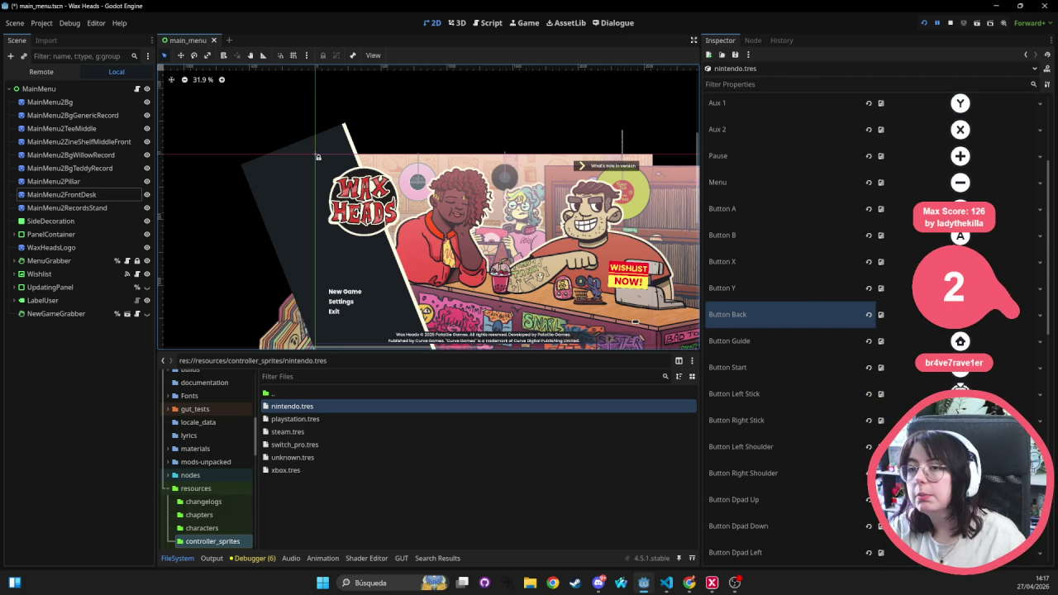